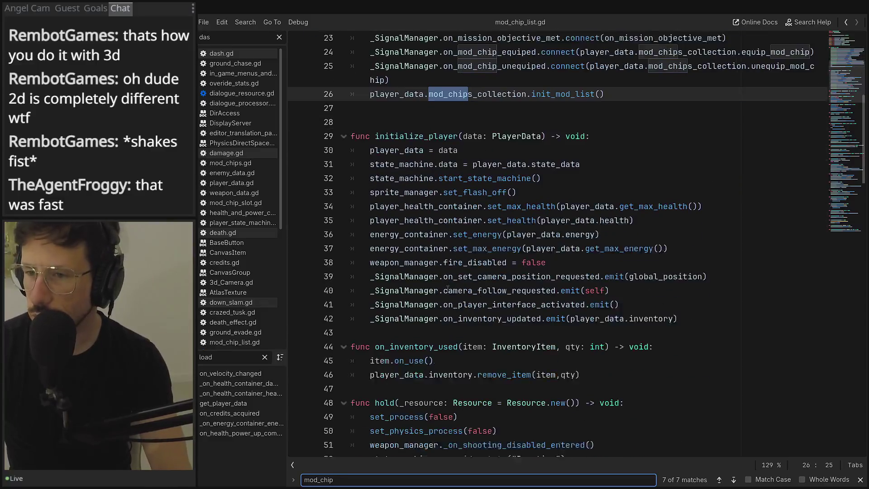
scroll(452, 317, down, 20)
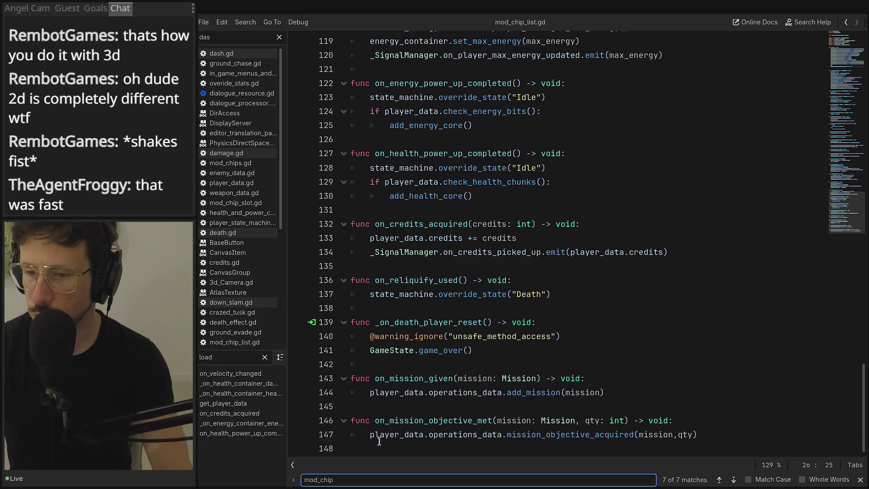
Add the signature func add_mod_chip(mod: ModChip) -> void: at the end of the player script
click(371, 449)
key(Return)
text(func add_mod_chip()
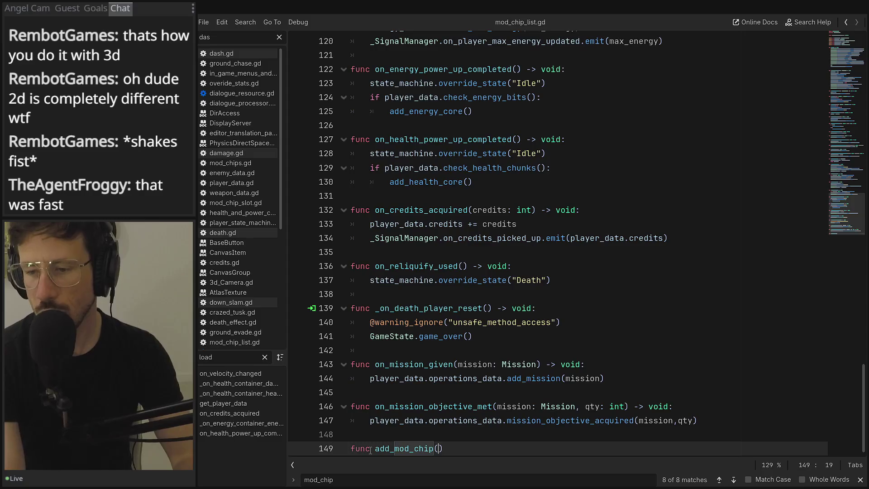
scroll(370, 451, up, 1)
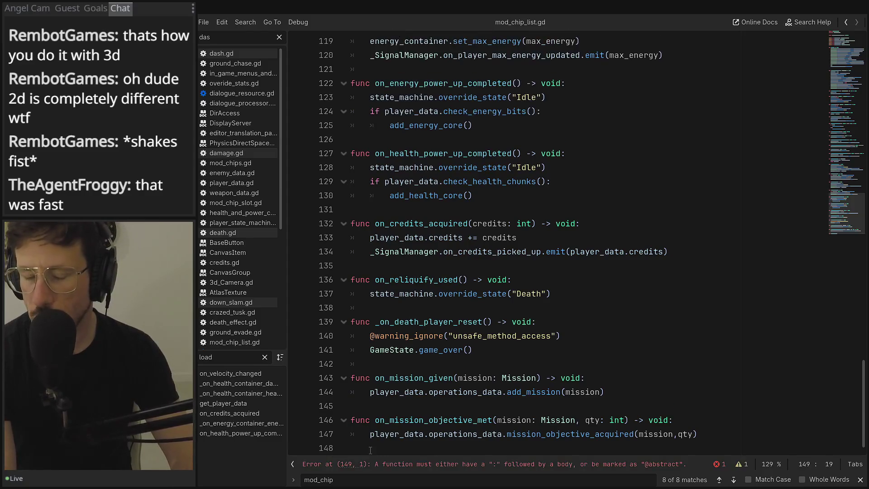
text(mod: M)
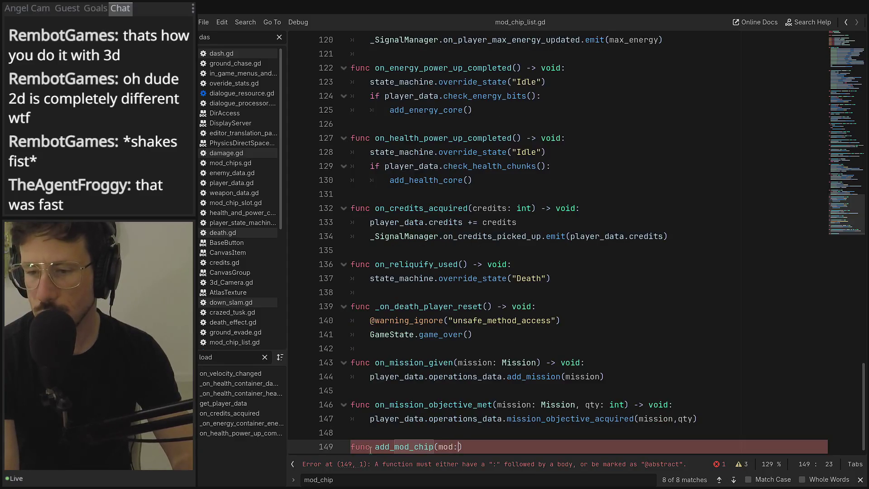
text(od)
key(Return)
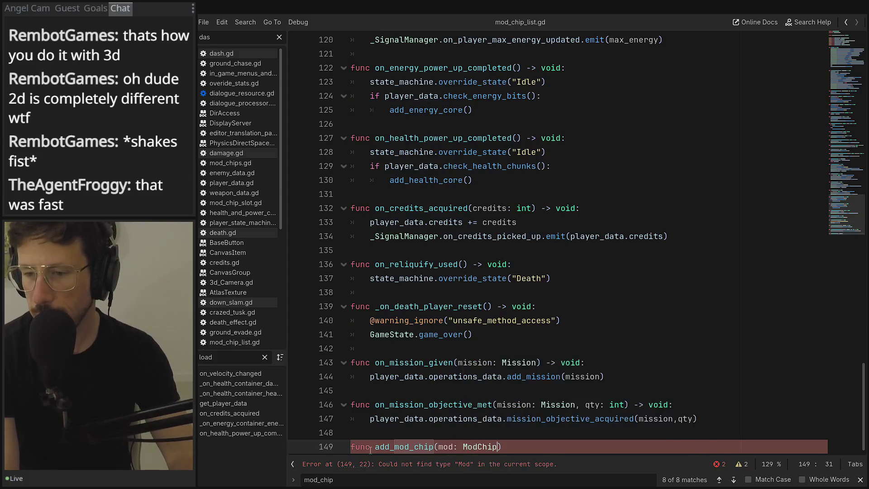
text() -> void:)
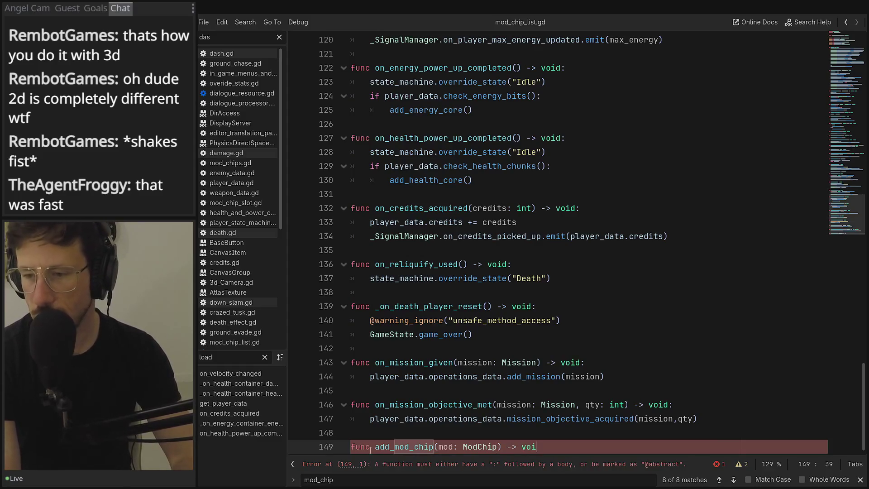
key(Return)
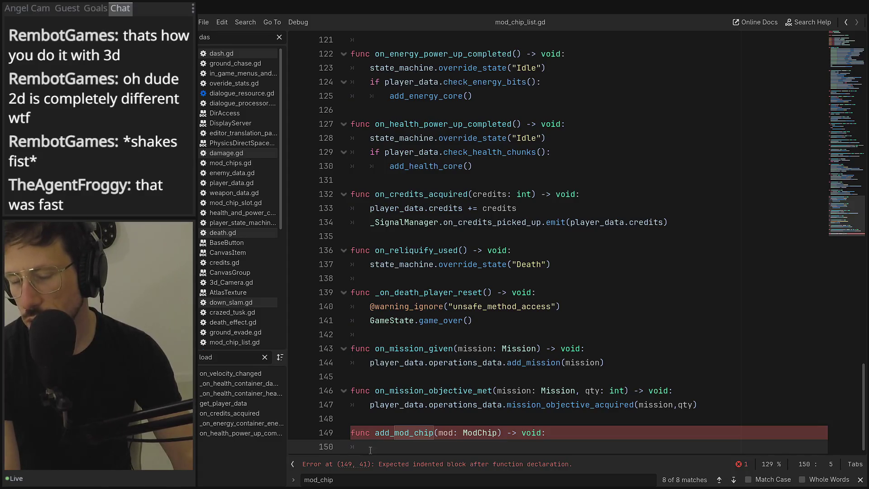
Write the body calling player_data.mod_chips_collection.add_mod_chip(mod)
text(player_data.)
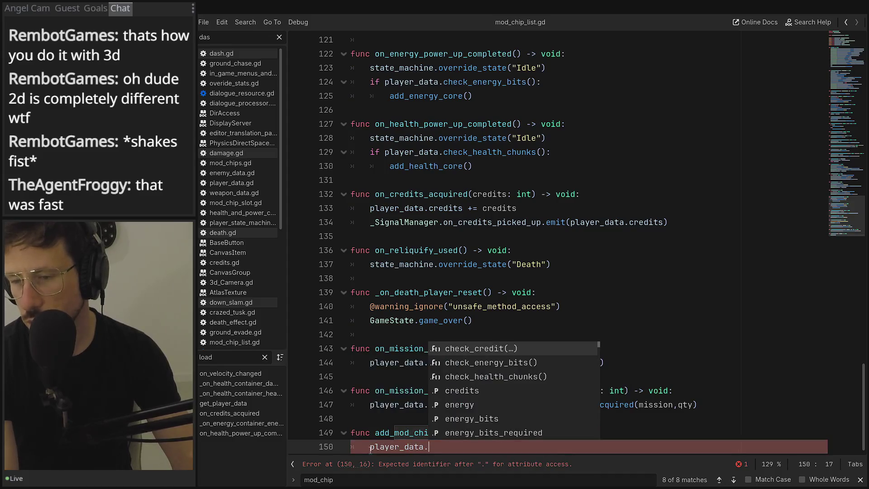
text(mod)
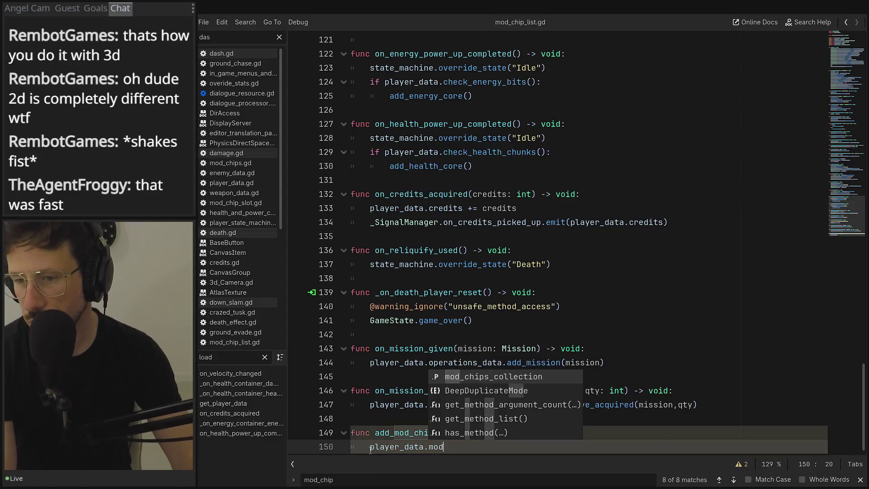
key(Return)
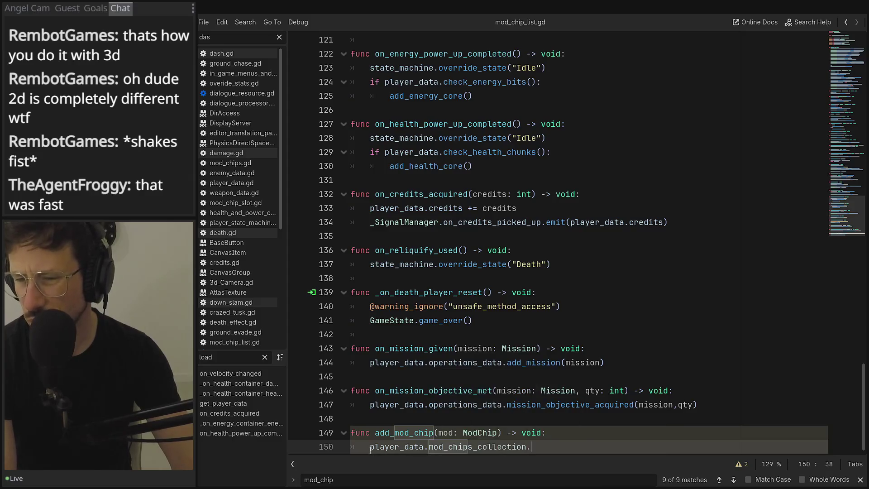
text(.)
key(Return)
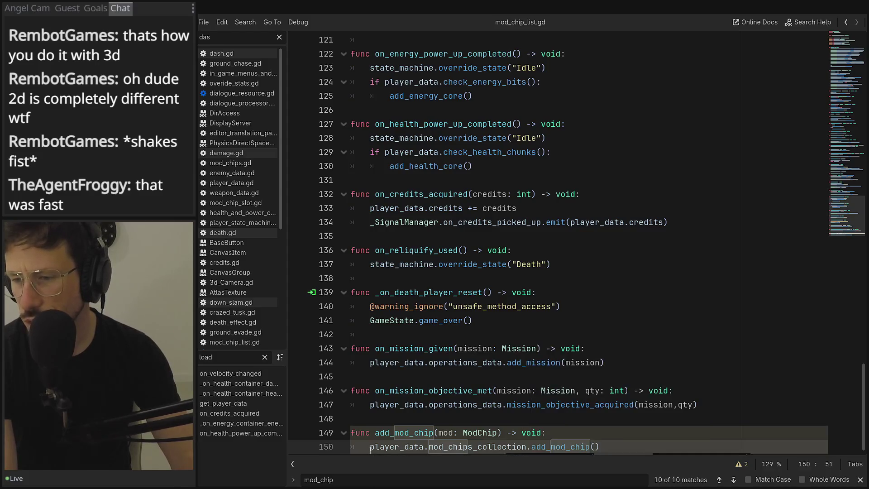
text(mod))
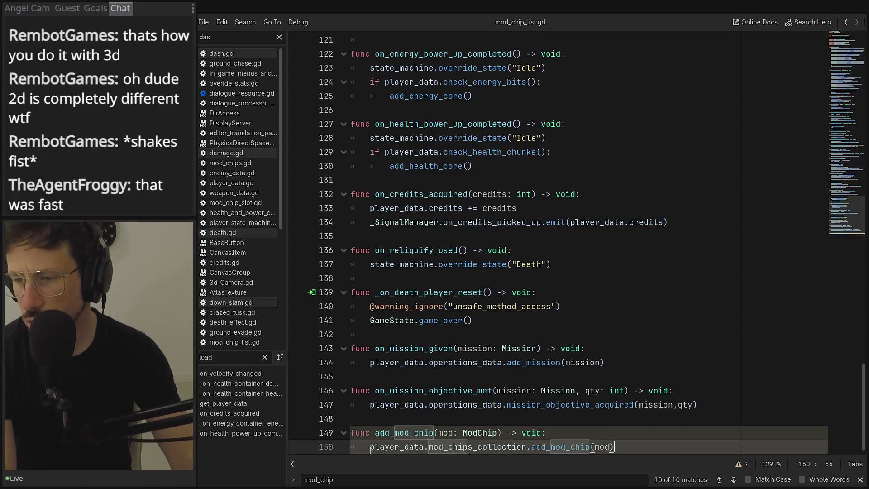
key(Return)
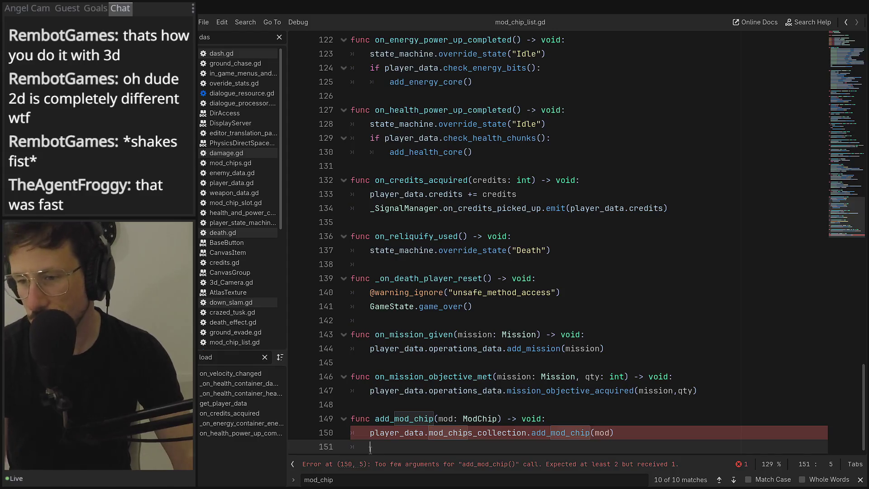
Inspect add_mod_chip's definition and its with_signal parameter, then return to the player script
ctrl+click(570, 434)
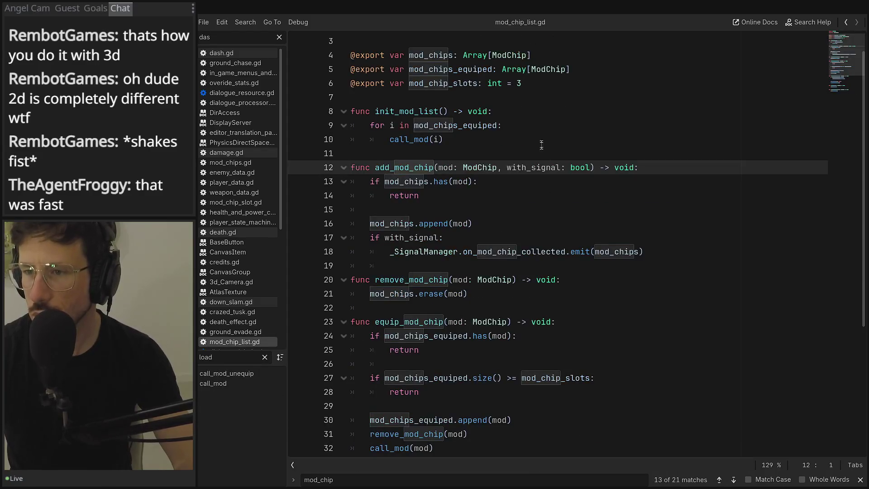
double_click(534, 167)
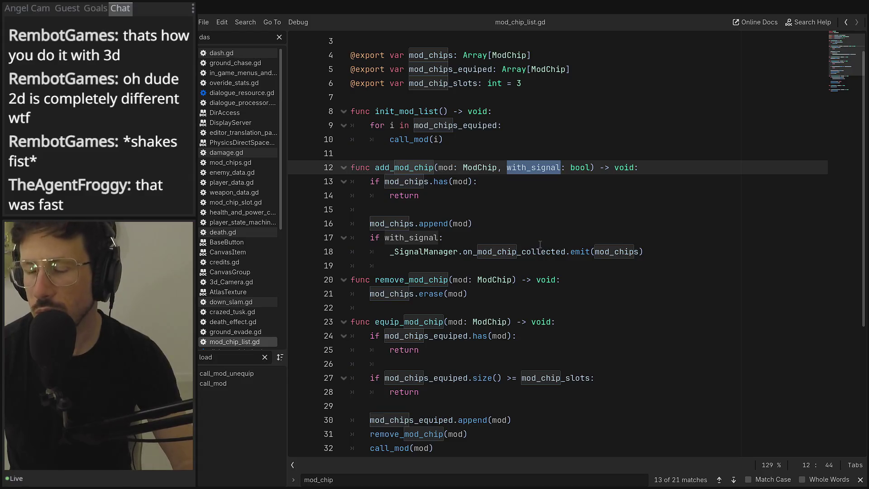
scroll(647, 421, down, 3)
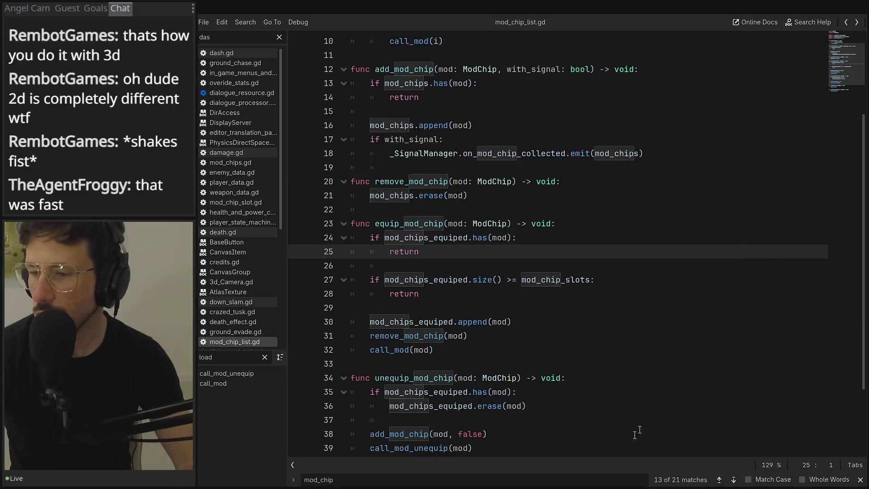
click(846, 22)
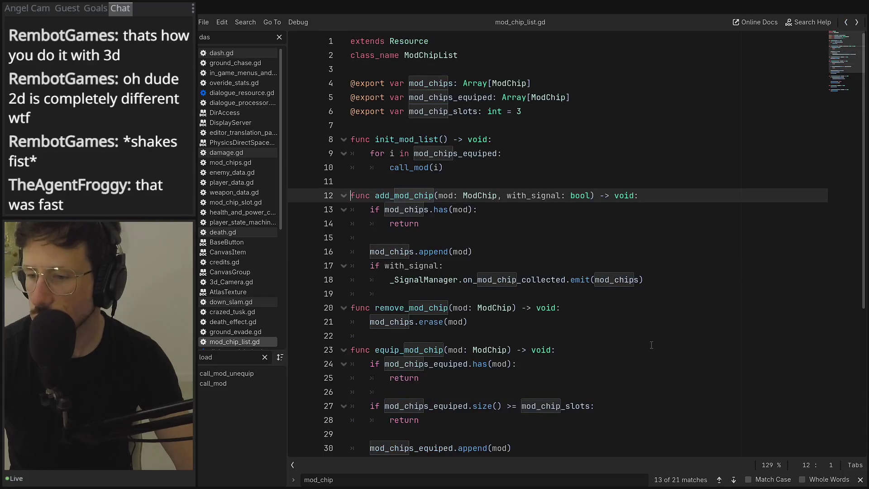
click(846, 22)
Pass true as with_signal in the call and revisit the definition in mod_chip_list.gd
click(610, 434)
text(, true)
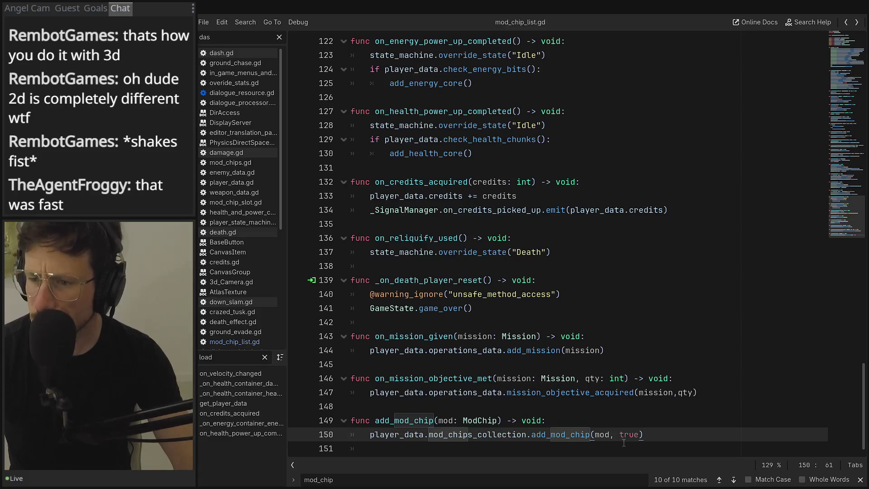
ctrl+click(572, 436)
drag(644, 279, 395, 281)
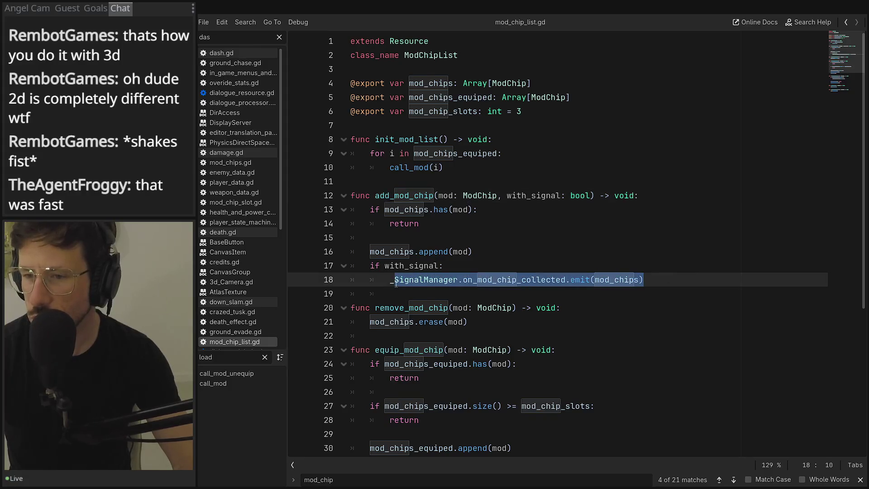
click(560, 288)
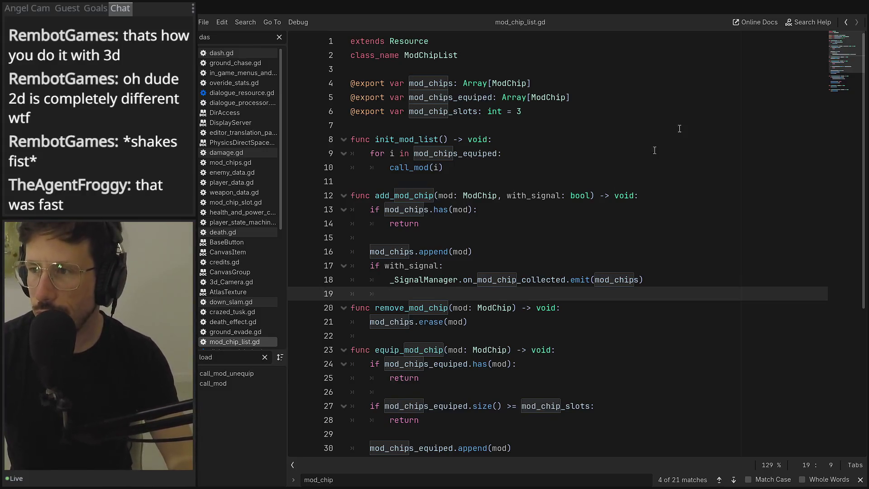
double_click(221, 40)
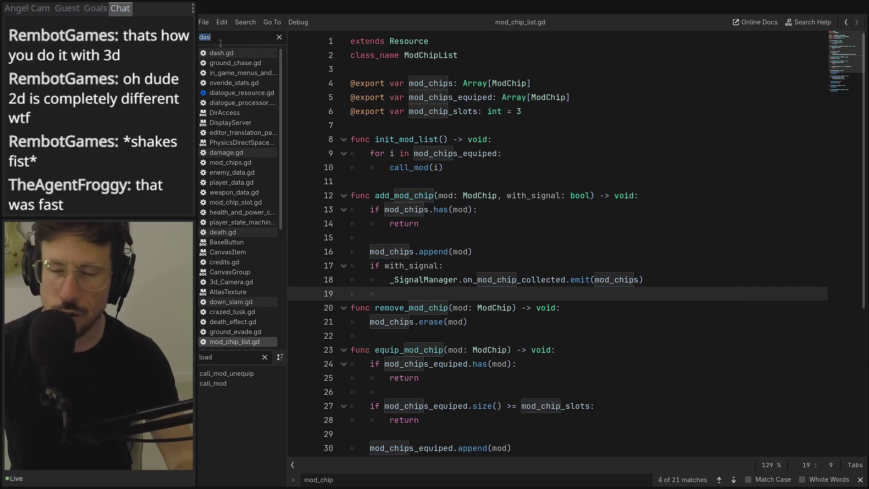
Filter scripts by 'mod', open mod_chip_pick_up.gd with a blank line added, then go to the main editor
text(mod)
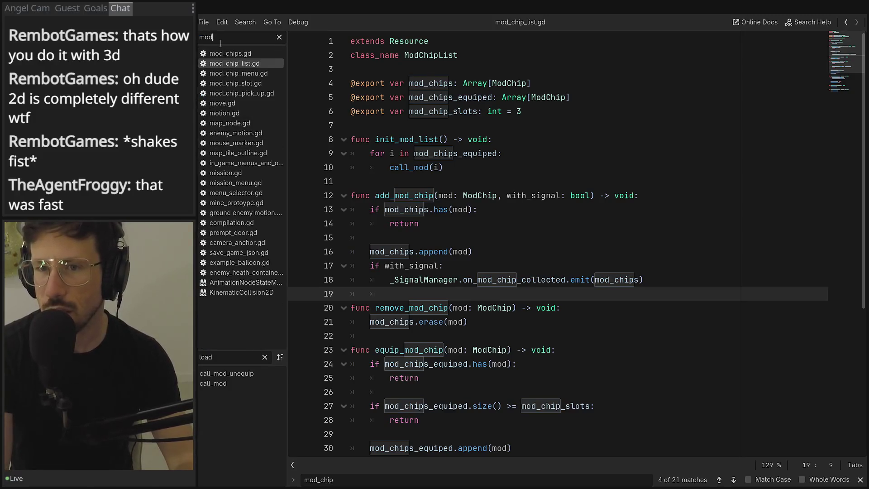
click(232, 93)
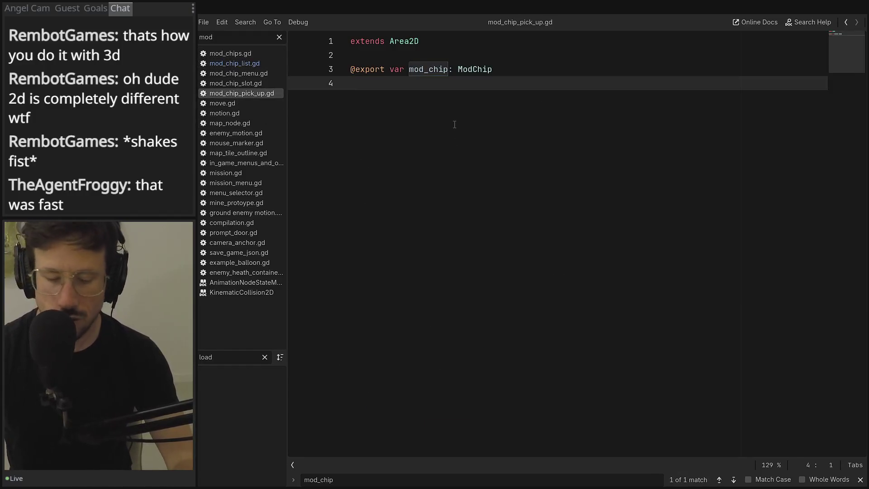
key(Return)
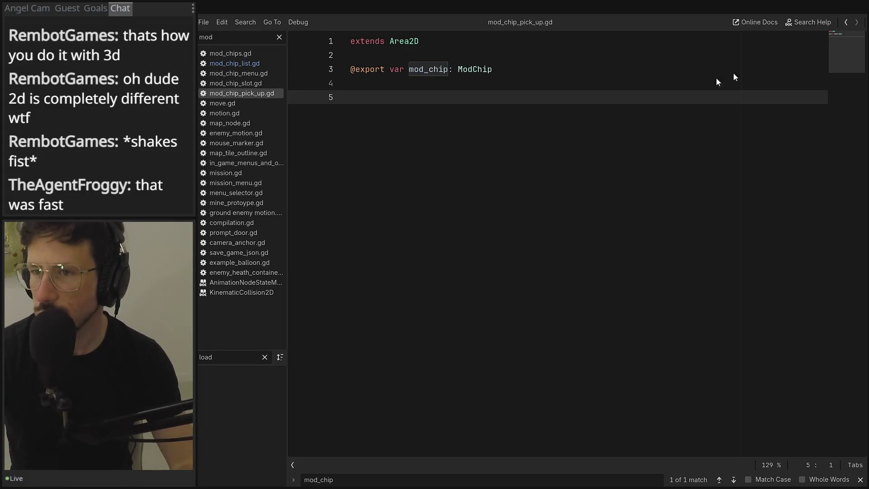
key(alt+Tab)
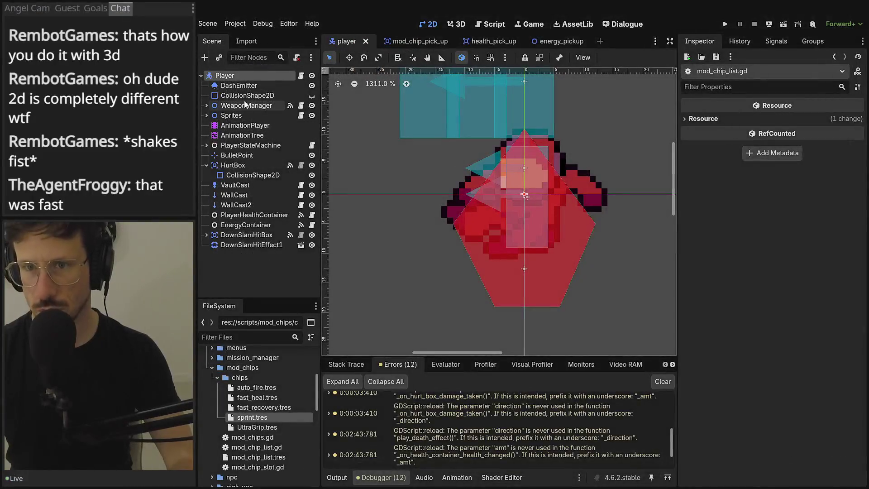
Connect the pickup's body_entered signal to a new _on_body_entered handler in mod_chip_pick_up.gd
click(408, 41)
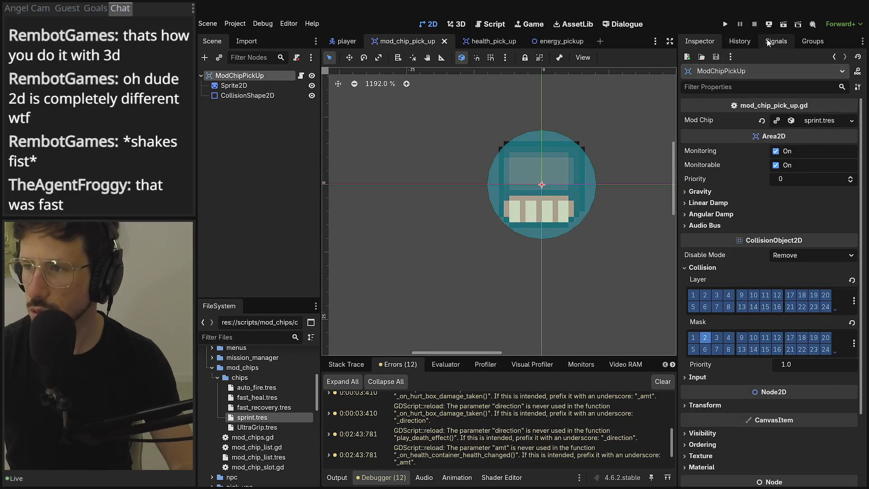
click(772, 44)
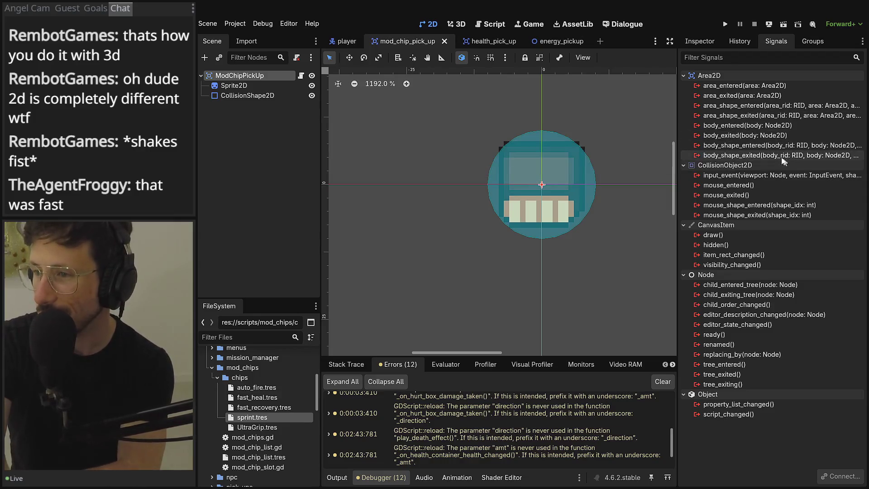
double_click(738, 126)
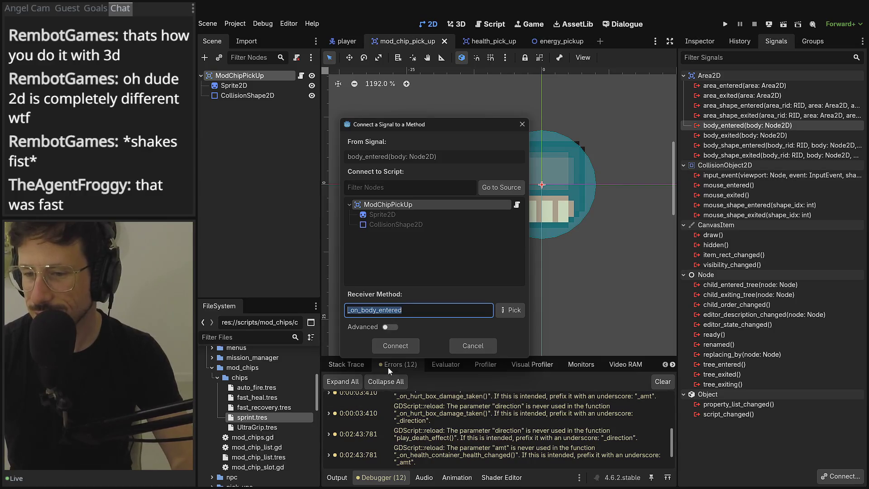
click(399, 347)
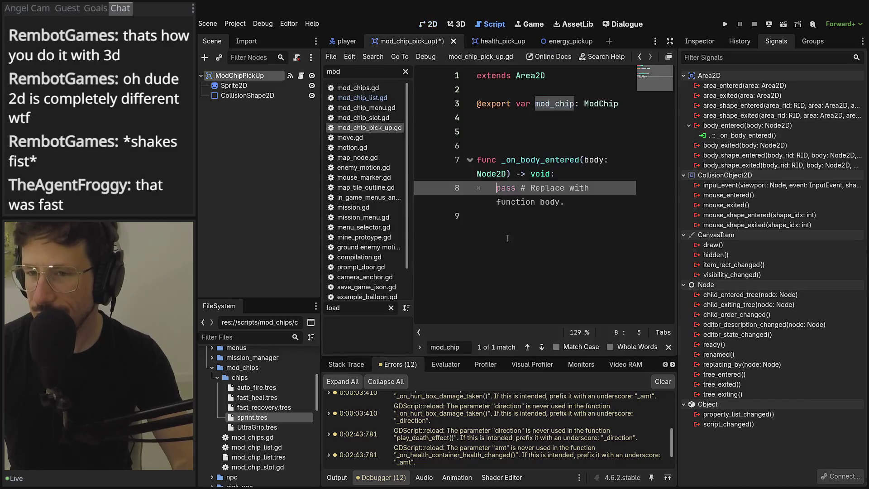
click(669, 56)
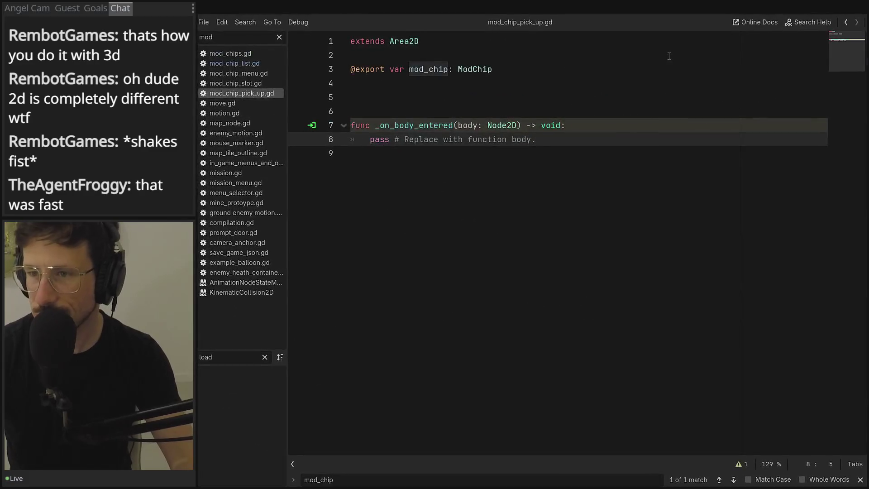
Type the handler's parameter as body: PlayerCharacter and replace pass with body.add_mod_chip(mod_chip)
double_click(493, 126)
text(Playe)
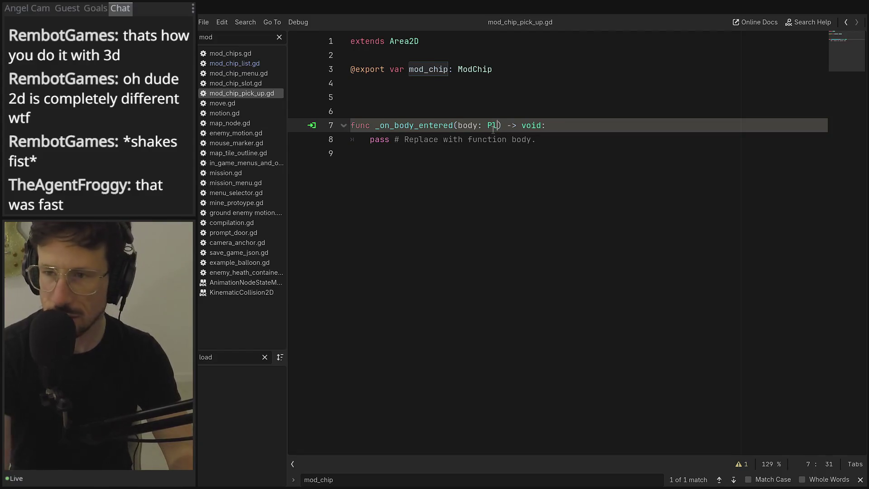
text(rc)
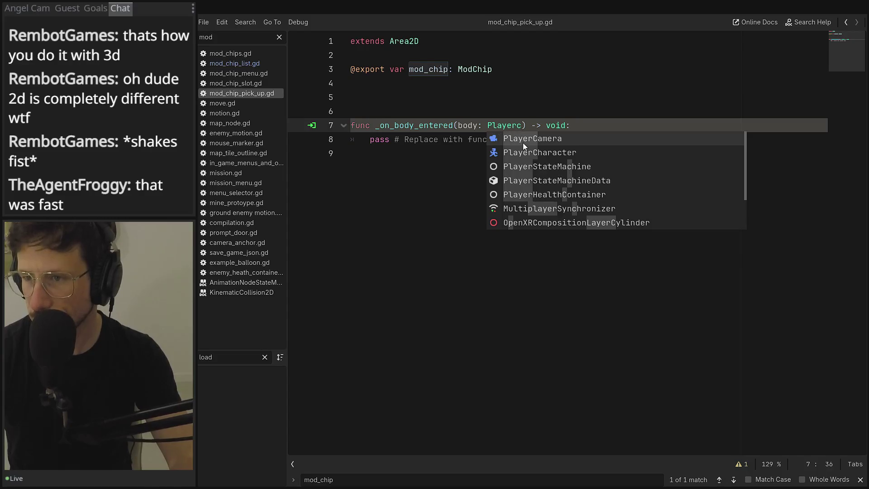
click(522, 149)
drag(596, 141, 363, 140)
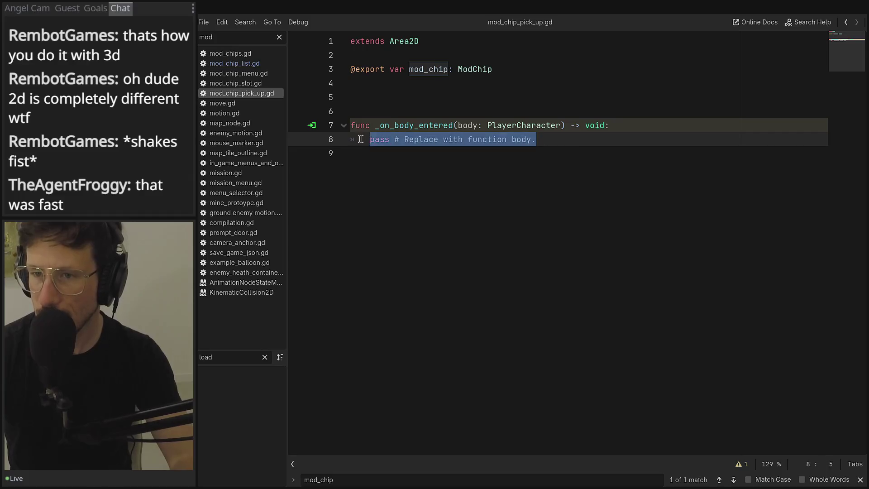
text(b)
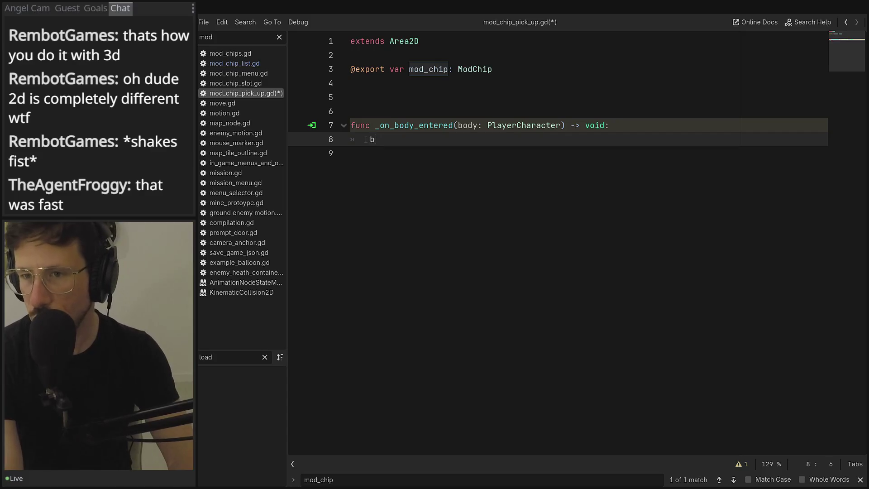
text(ody.ad)
text(d_+)
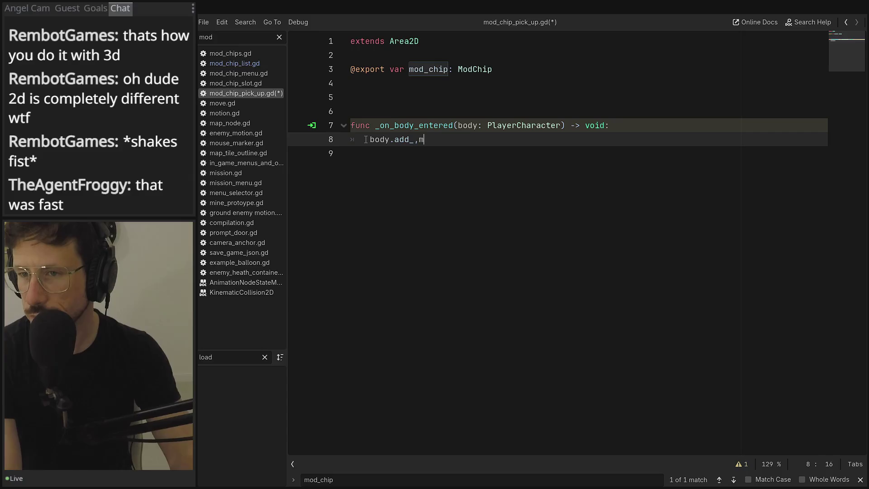
text(mod)
key(Return)
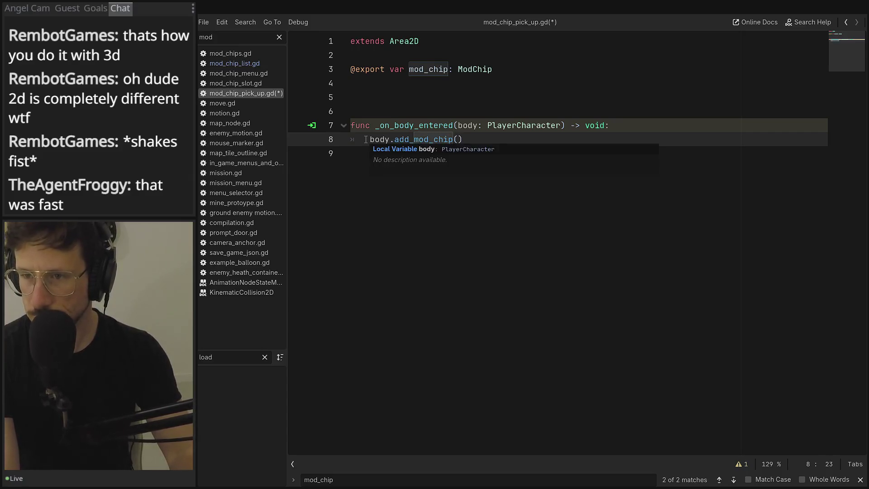
text(mod)
key(Return)
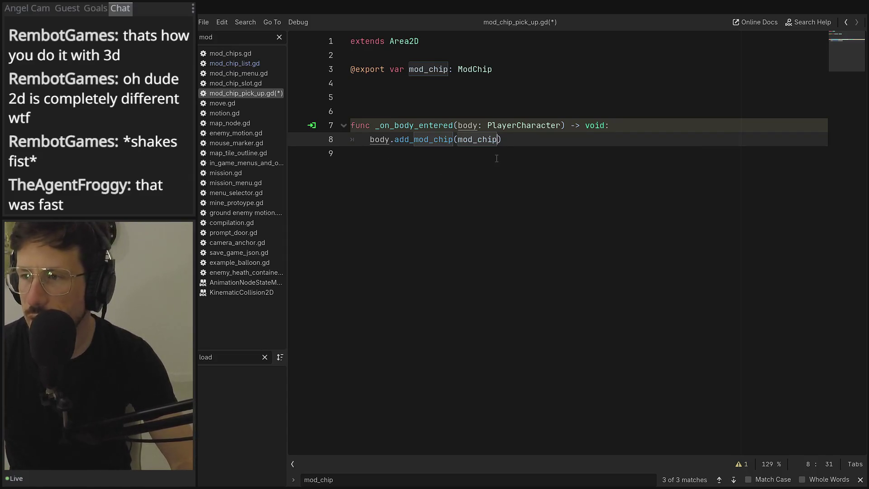
key(ctrl+s)
Add queue_free() after the call and save the script
key(End)
key(Return)
text(q)
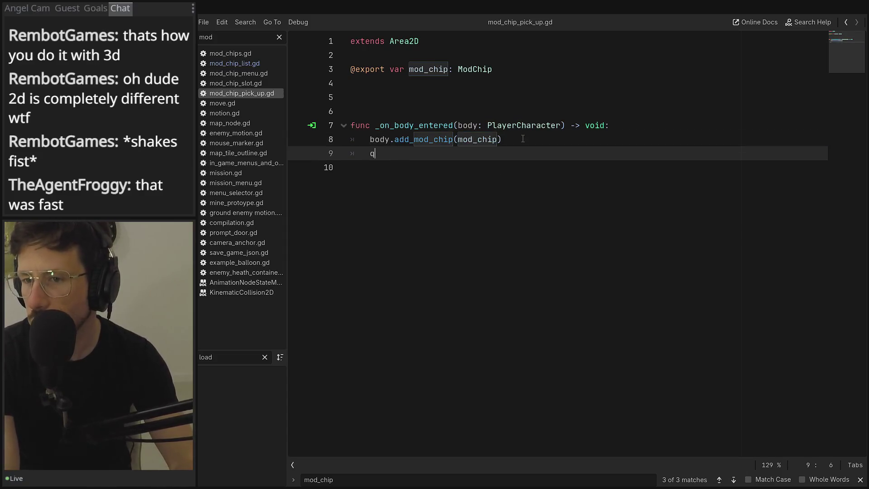
key(Return)
key(BackSpace)
key(BackSpace)
key(BackSpace)
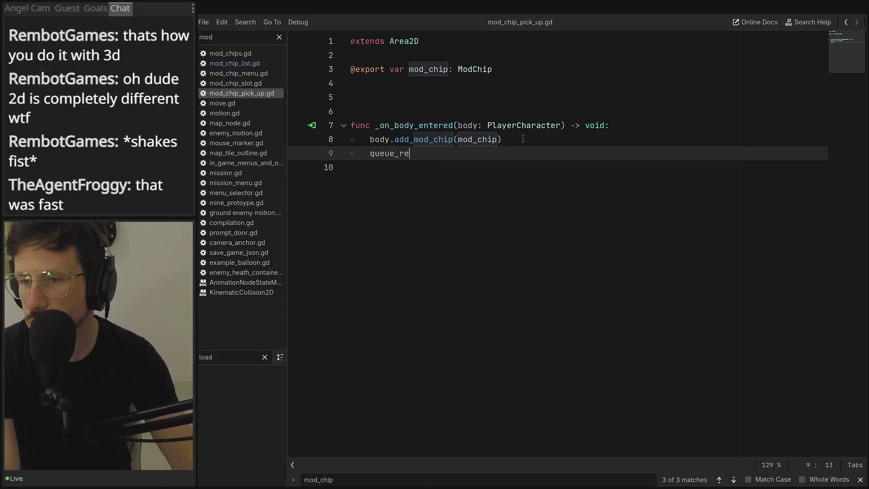
text(fre)
key(Return)
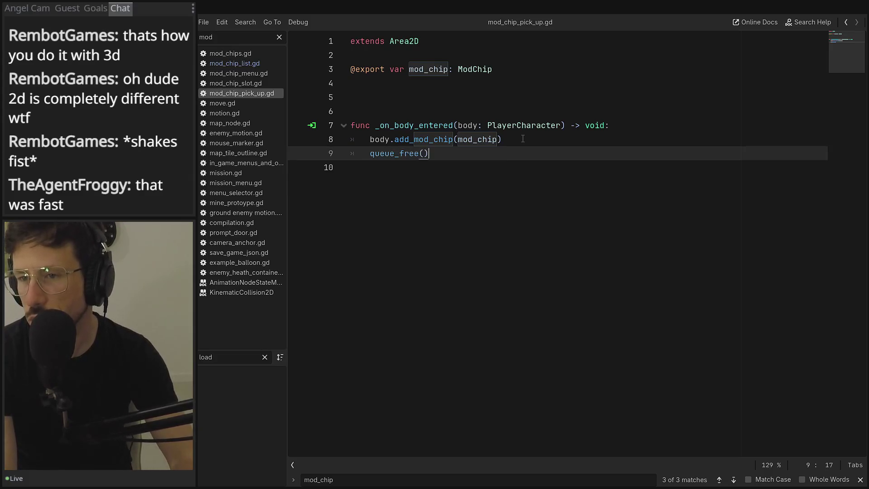
key(ctrl+s)
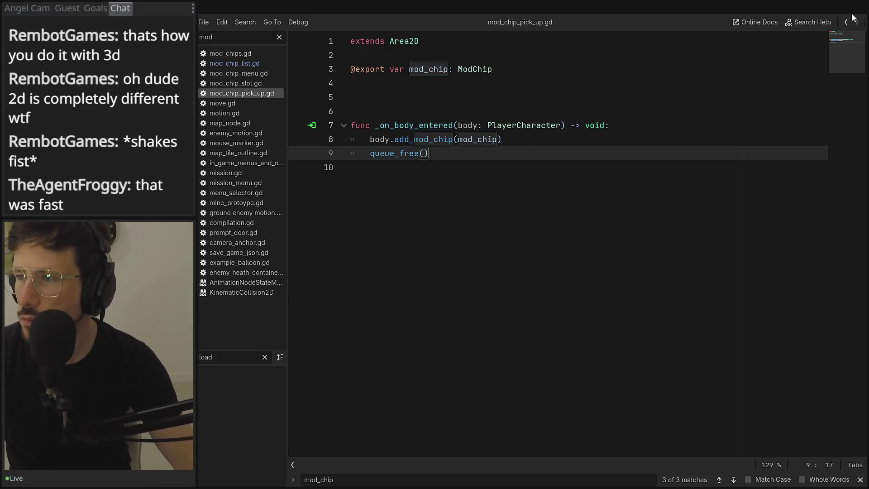
key(alt+Tab)
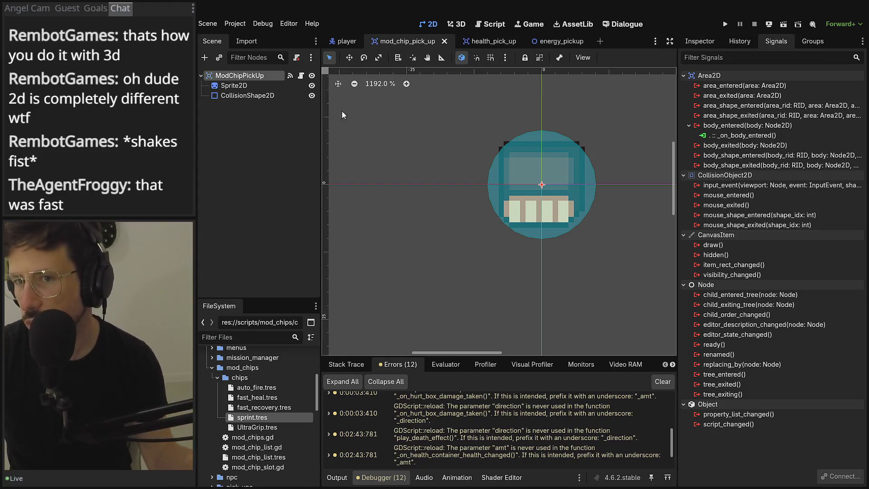
Delete sprint.tres from the player's Mod Chips list, then save the mod_chip_pick_up scene
click(700, 42)
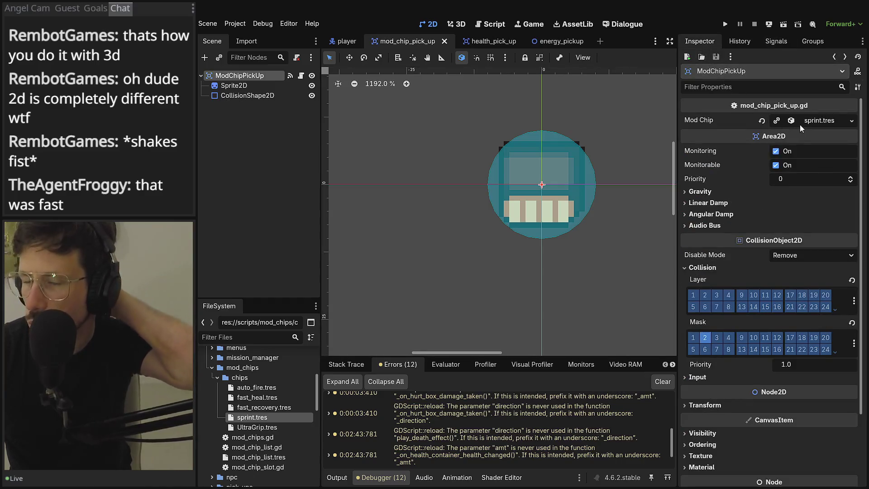
click(347, 41)
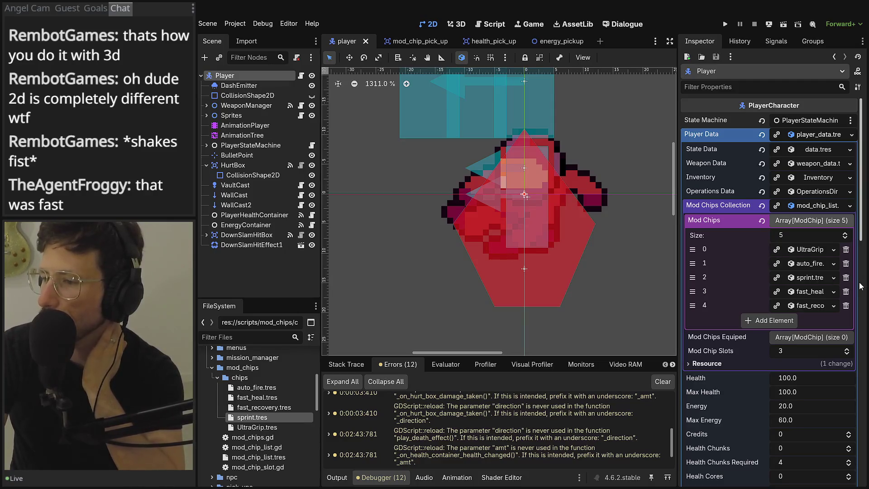
click(846, 277)
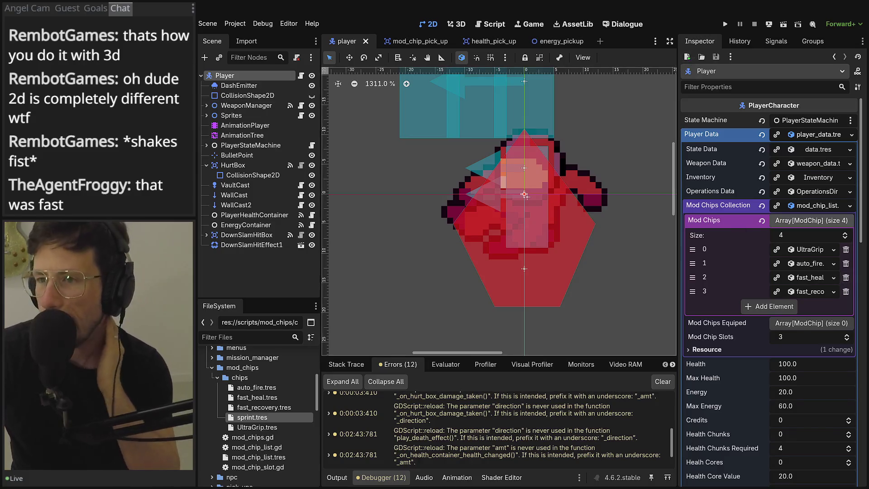
click(417, 43)
key(ctrl+s)
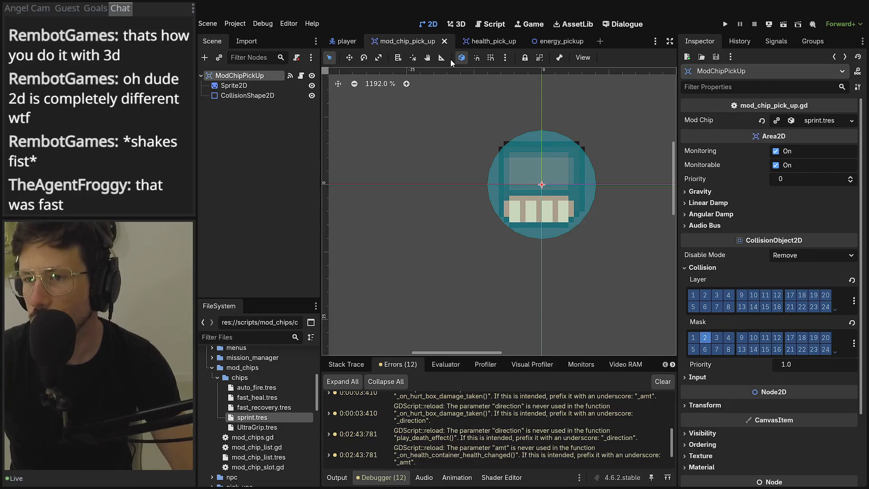
Filter the FileSystem for 'facil', open facility_entry_01.tscn and zoom into the viewport
click(492, 24)
click(458, 25)
click(570, 26)
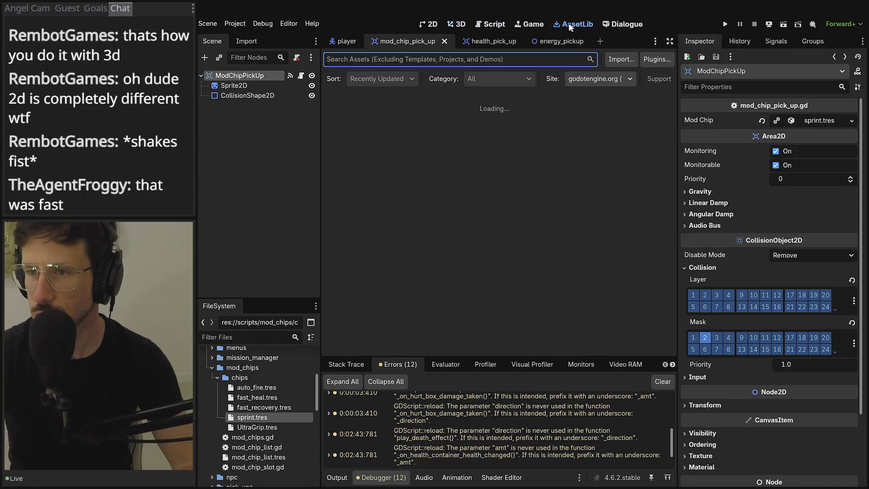
click(427, 23)
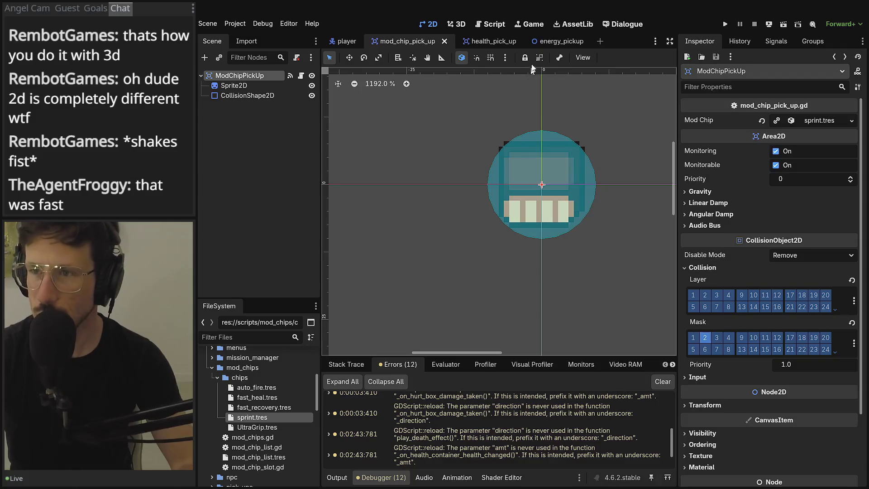
click(213, 338)
text(facil)
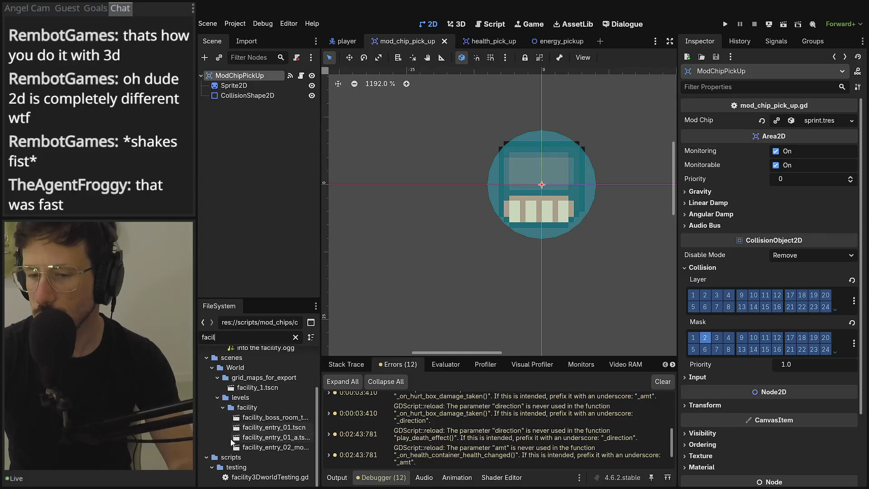
click(247, 427)
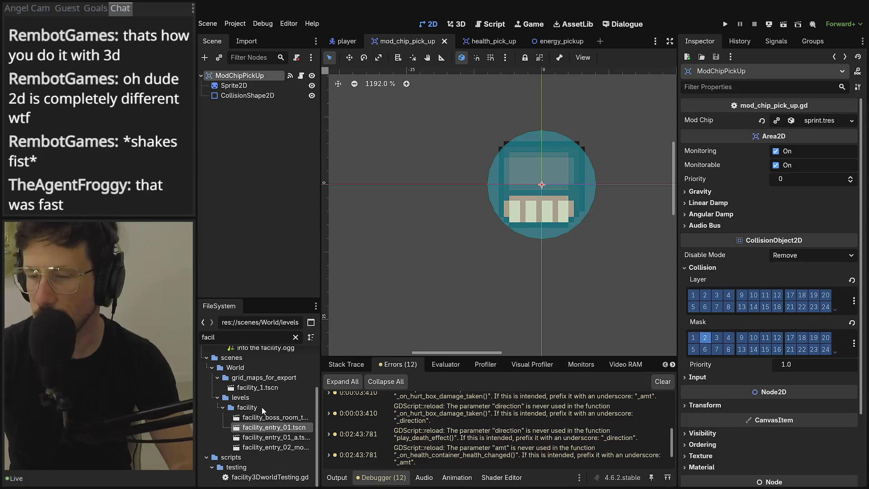
scroll(498, 135, up, 3)
scroll(452, 207, up, 9)
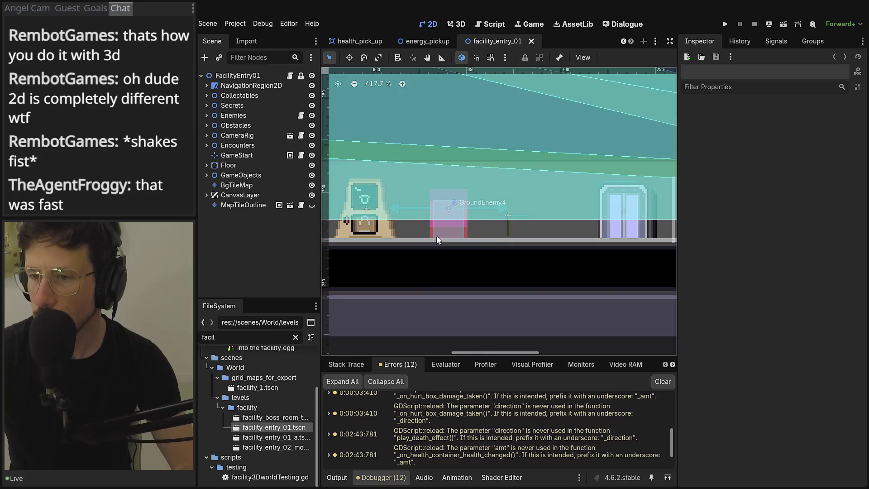
Delete GroundEnemy4 from the level and collapse the Enemies group
click(437, 239)
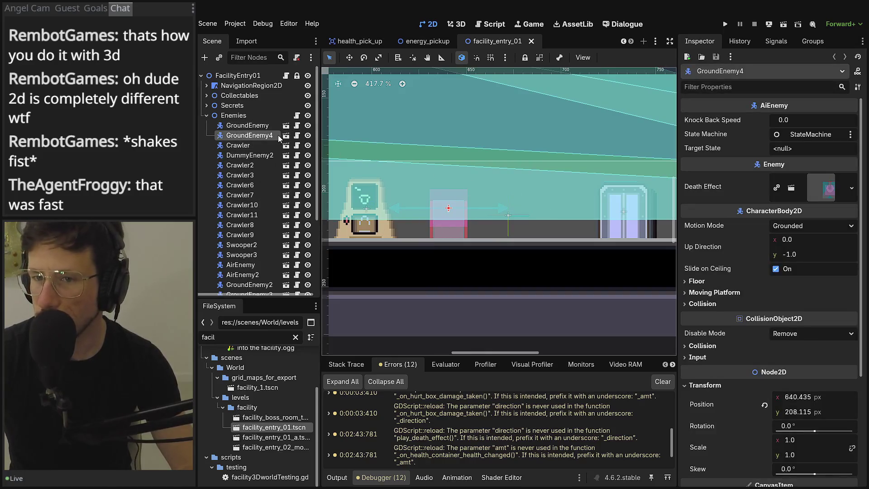
right_click(280, 139)
click(326, 448)
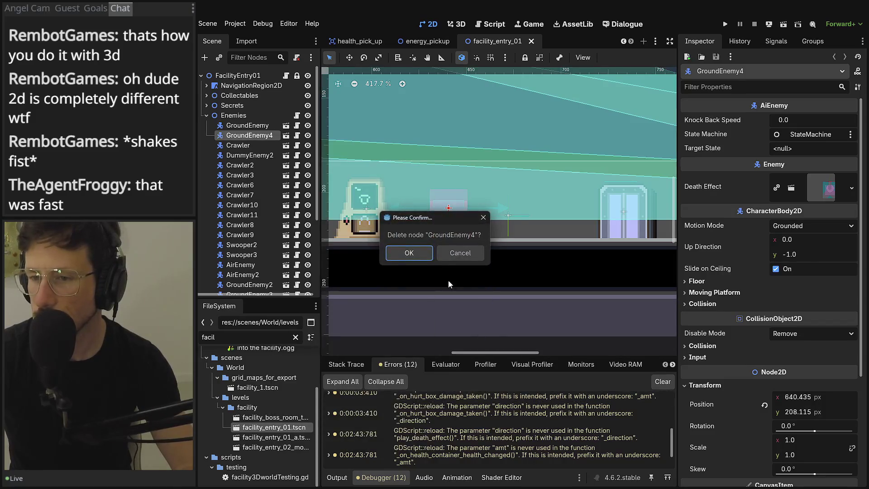
click(409, 253)
click(207, 116)
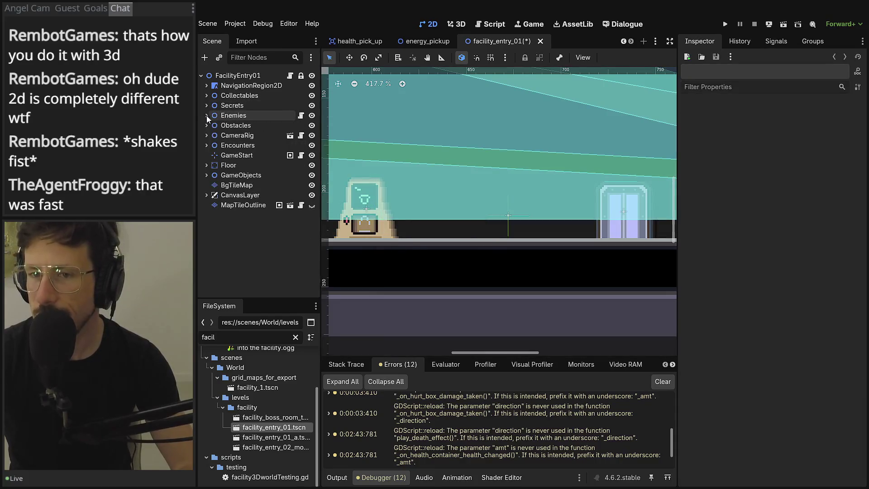
Drop the mod chip pickup scene onto the floor and reparent it under Collectables
click(237, 76)
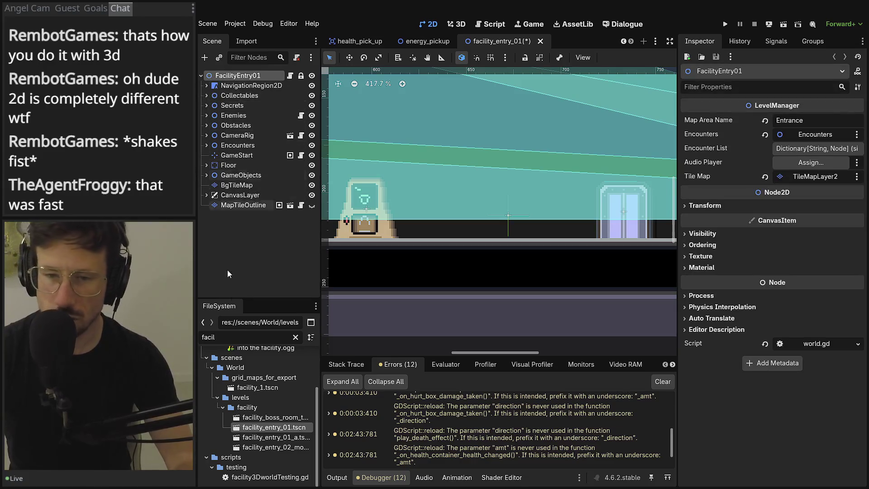
key(BackSpace)
key(BackSpace)
key(BackSpace)
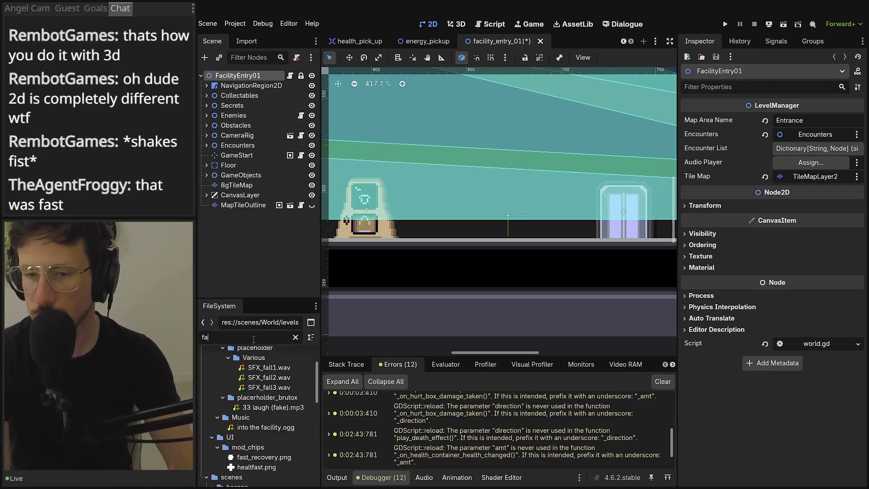
text(mod)
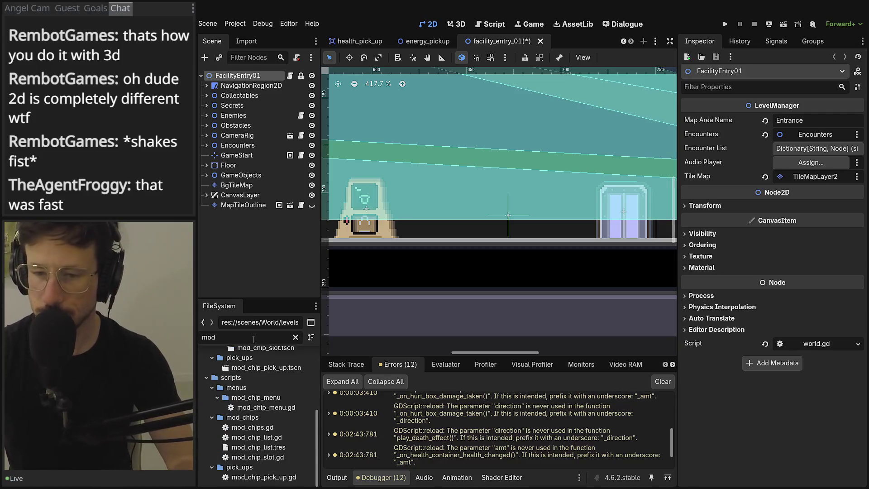
mouse_move(268, 368)
mouse_down()
mouse_move(407, 228)
mouse_move(439, 231)
mouse_up()
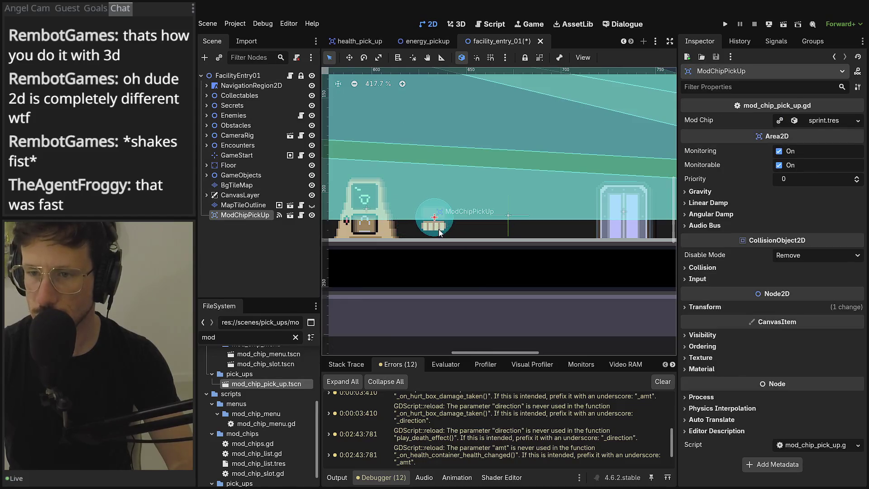
drag(236, 216, 239, 96)
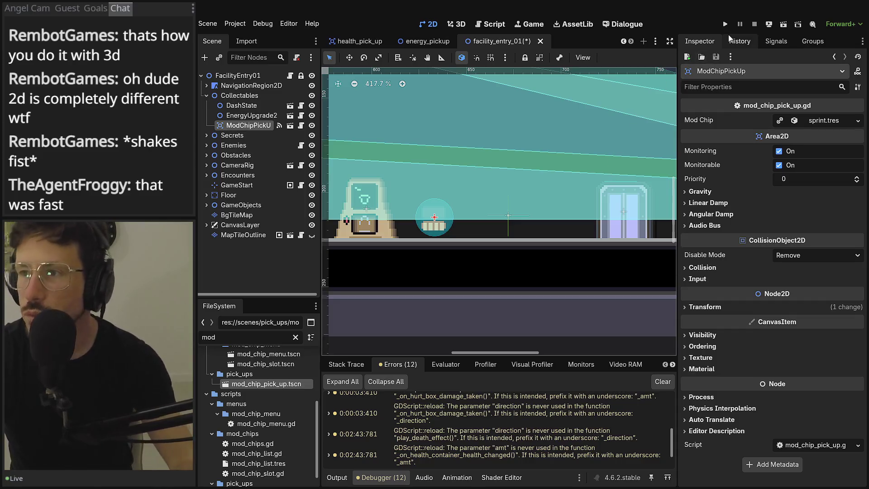
Run the project and load the Entrance save, then relaunch with F5 and start a game
click(721, 24)
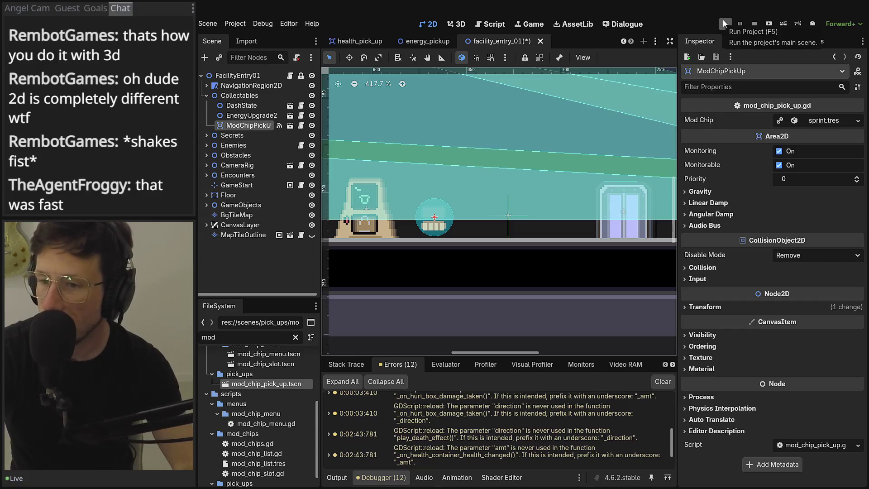
click(725, 24)
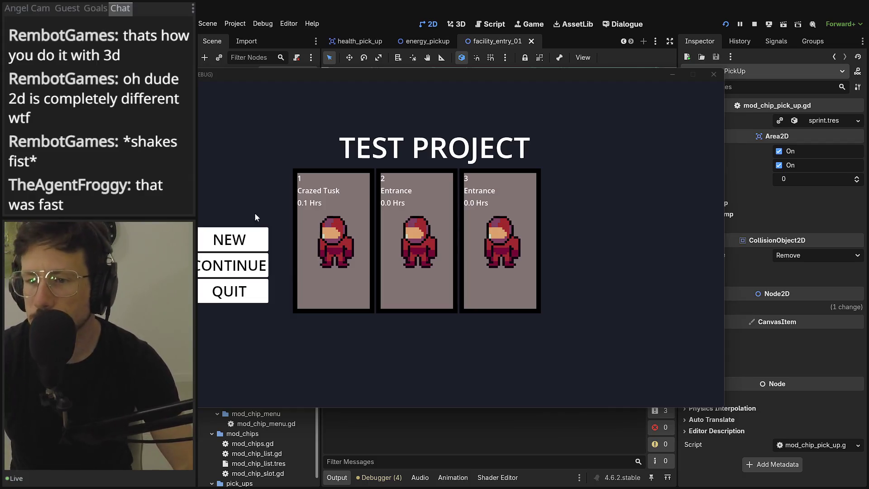
click(393, 216)
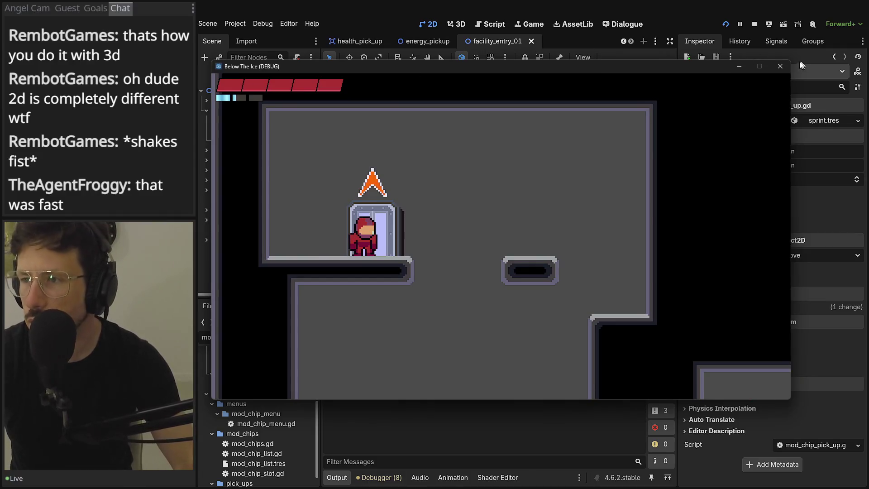
click(755, 24)
key(F5)
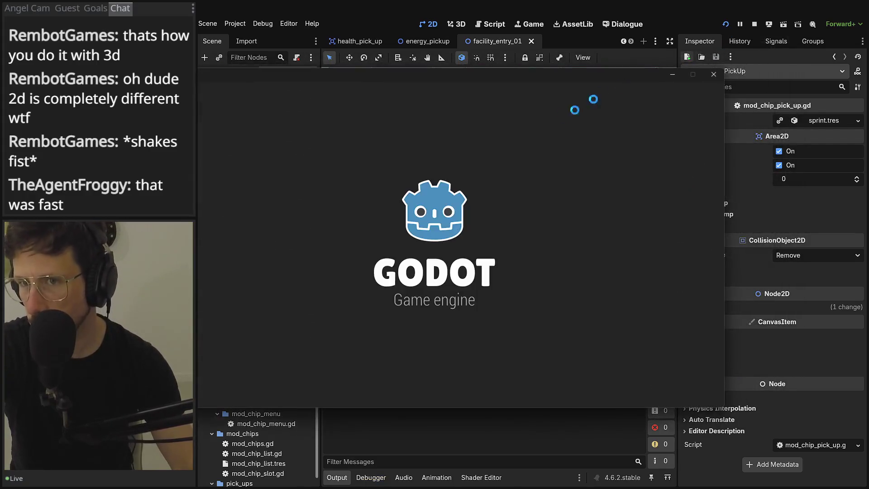
key(Return)
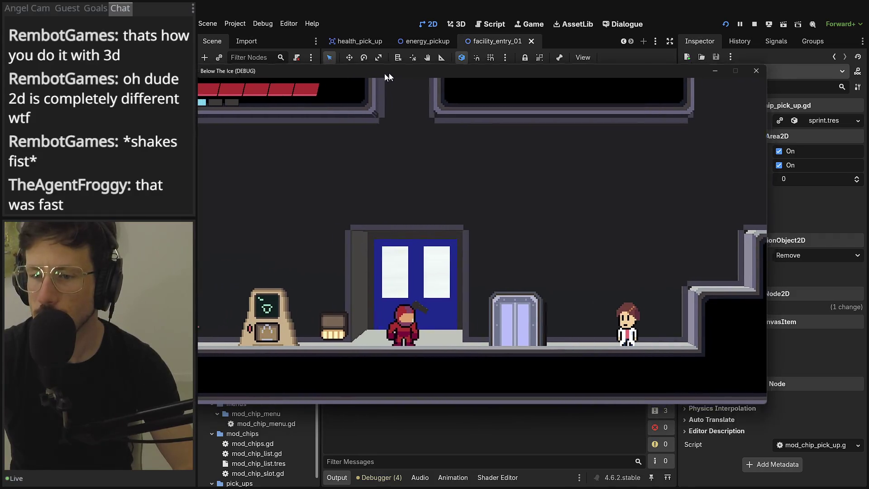
Check the pause menu's ModChipMenu tab while walking left and into the elevator, then close the game
key(Escape)
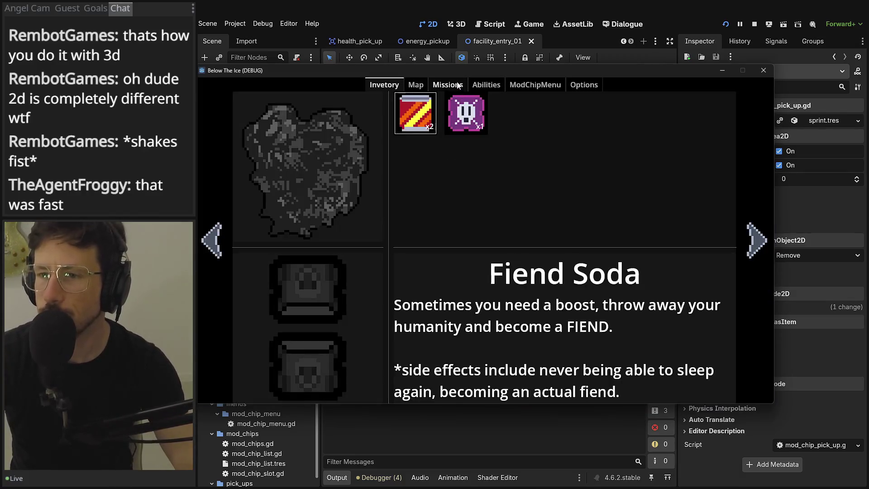
click(527, 86)
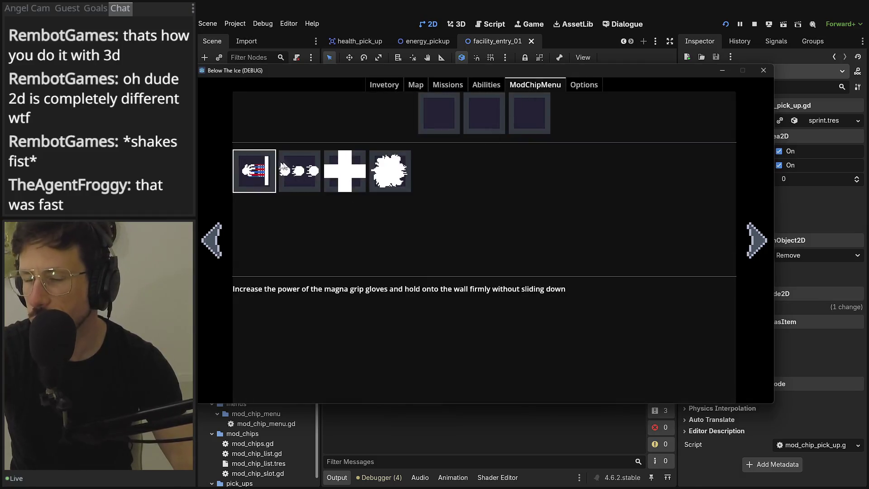
key(Escape)
key(Left)
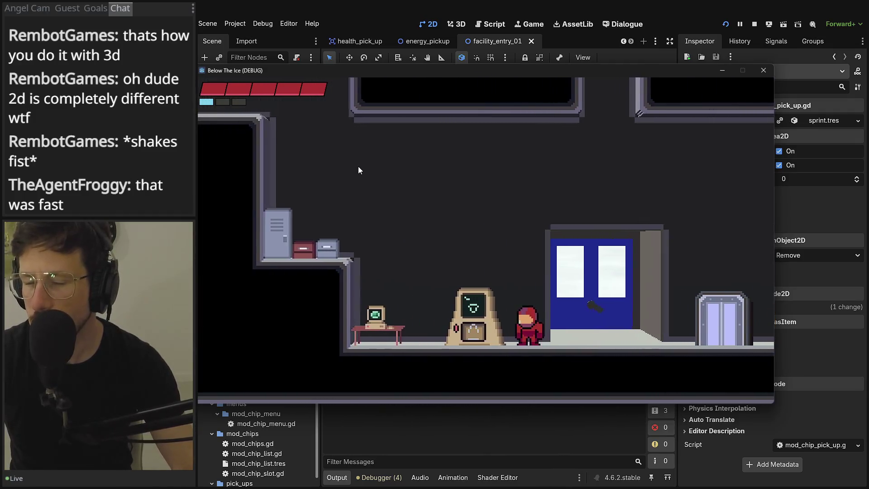
key(Escape)
key(Escape)
key(Escape)
key(Escape)
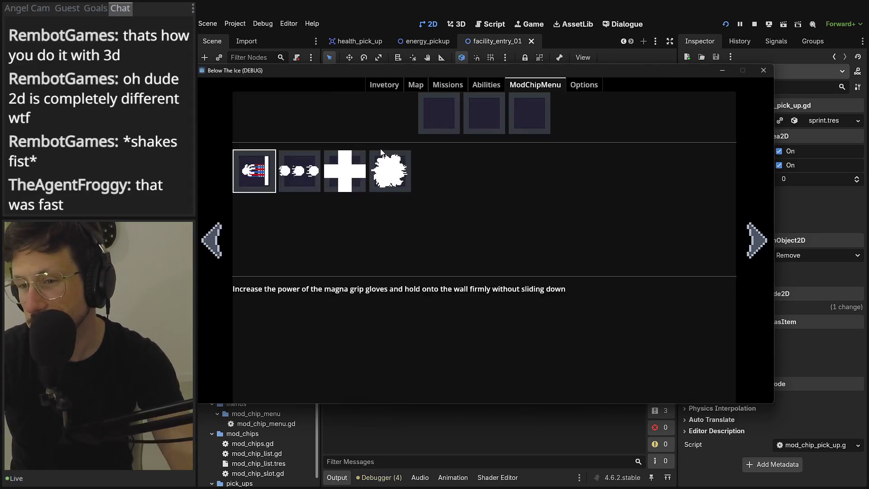
key(Right)
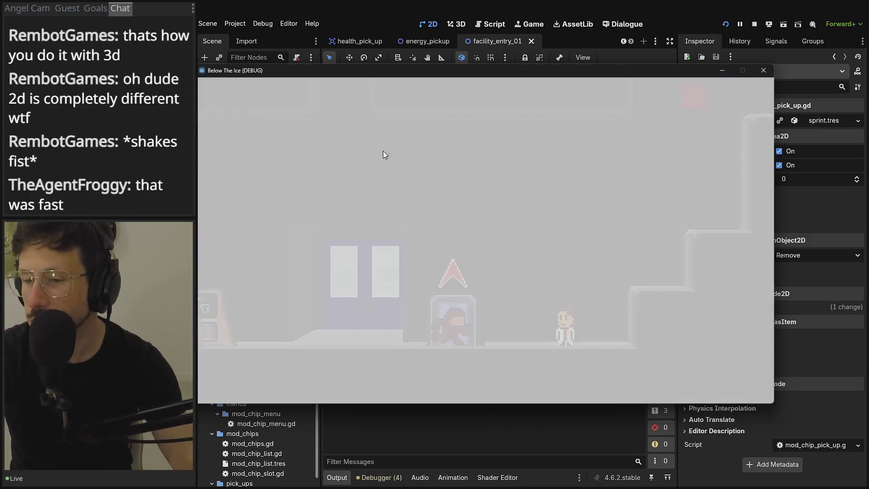
key(Escape)
key(Escape)
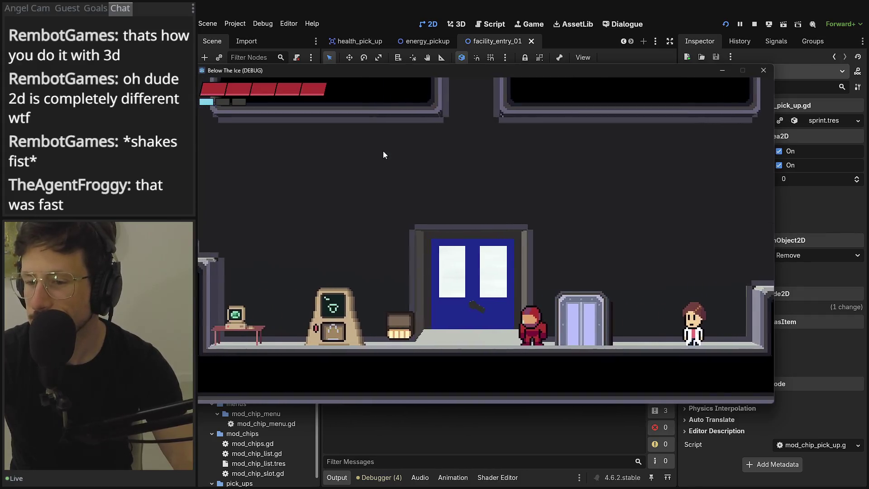
click(755, 75)
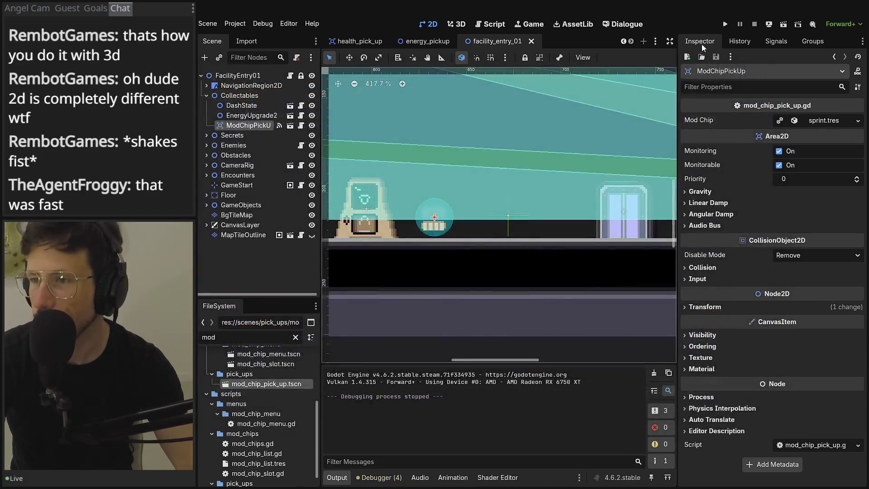
Launch the game, load a save, verify a fifth chip in the ModChipMenu tab, then close it
click(726, 22)
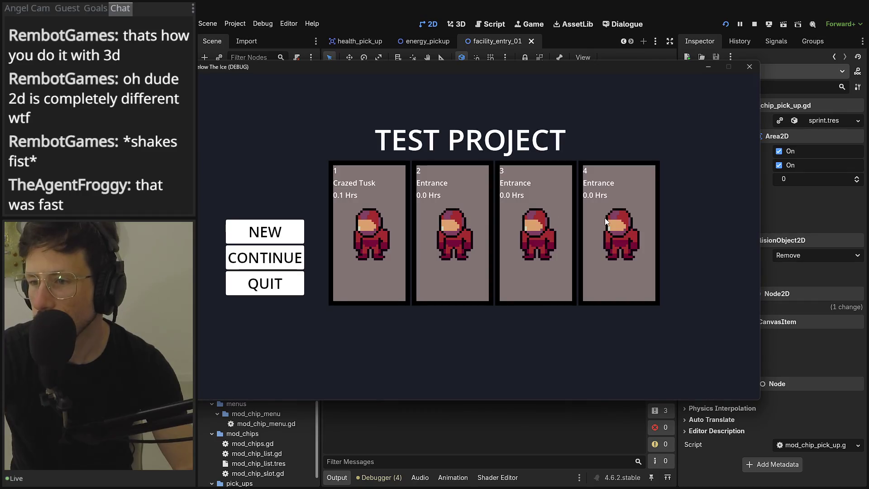
click(603, 232)
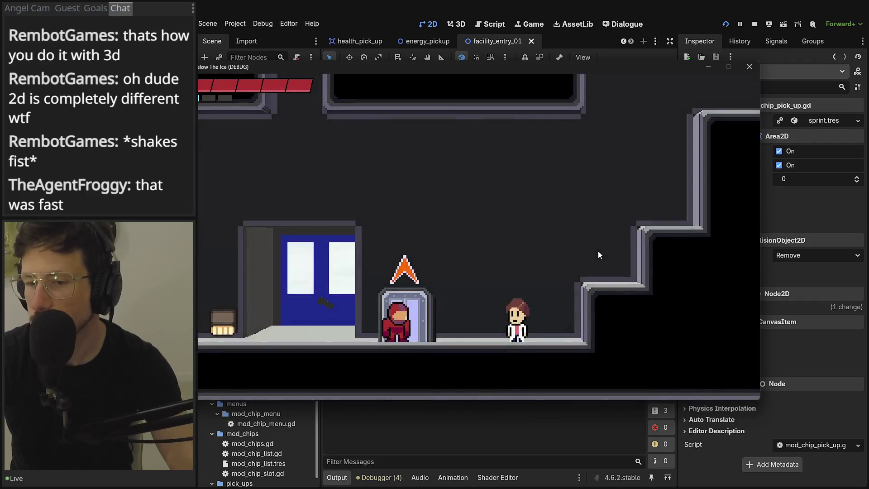
key(Escape)
click(516, 82)
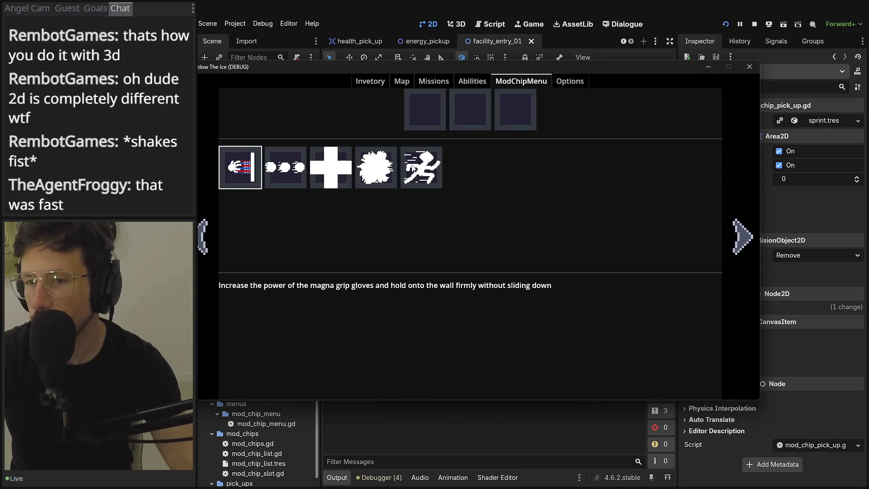
key(Escape)
click(746, 69)
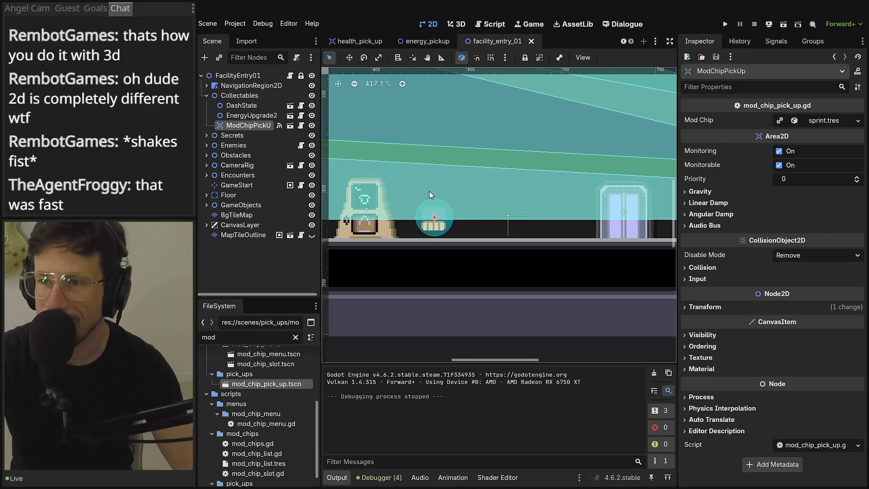
Filter the FileSystem dock for 'in_ga' and open the in_game_menu.tscn scene
double_click(235, 337)
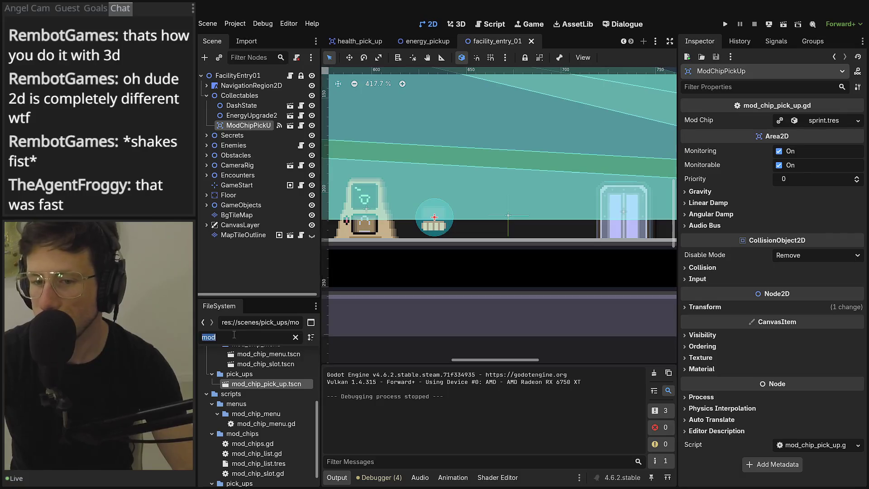
text(in_gma)
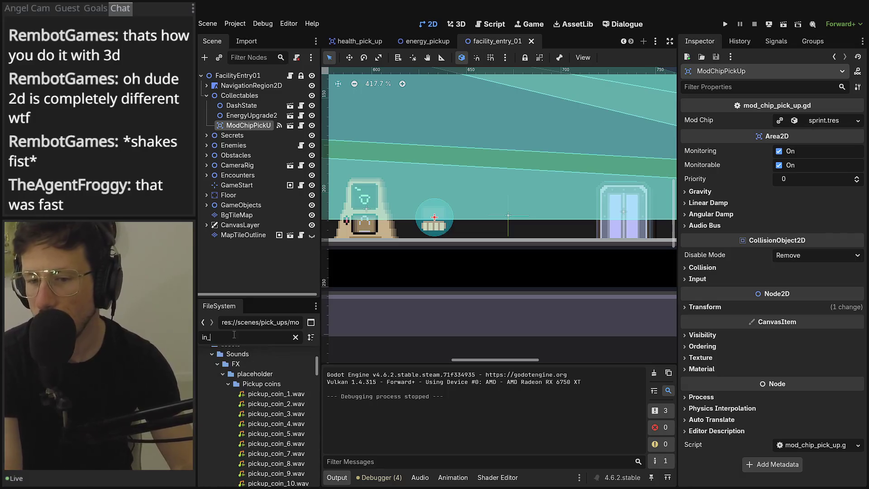
key(BackSpace)
key(BackSpace)
text(a)
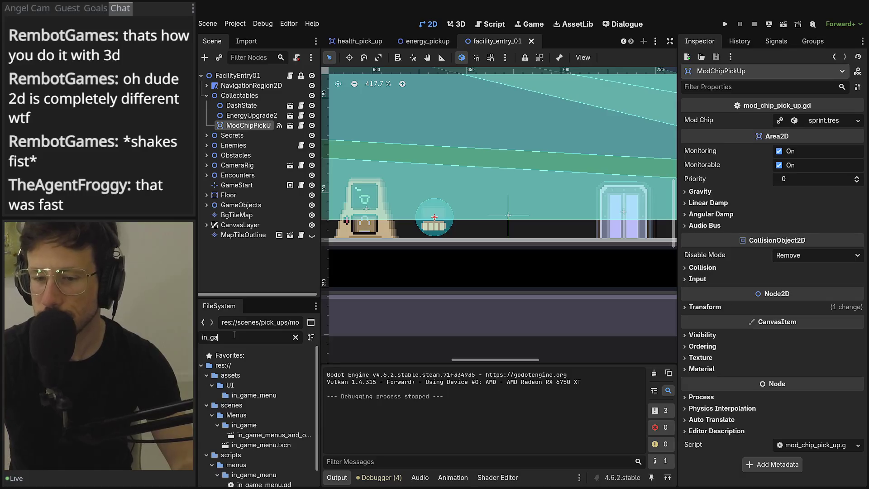
double_click(234, 447)
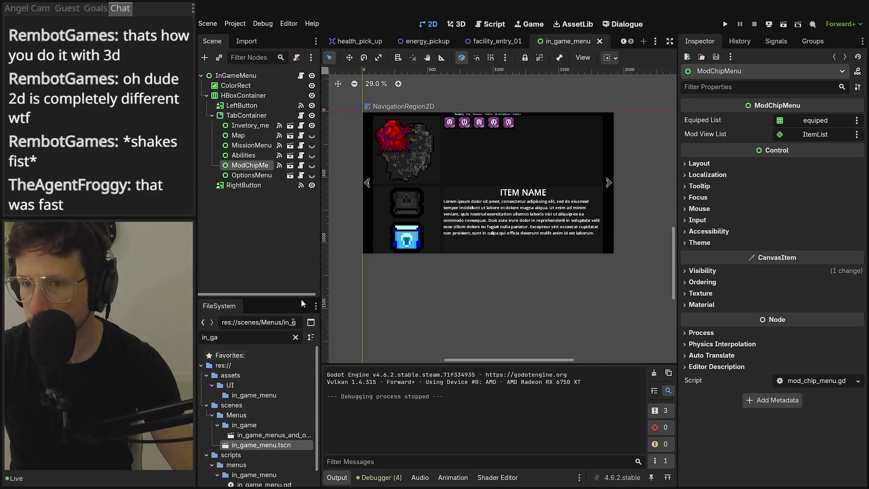
Open the ModChipMenu node's own scene and its mod_chip_menu.gd script
click(267, 146)
click(260, 166)
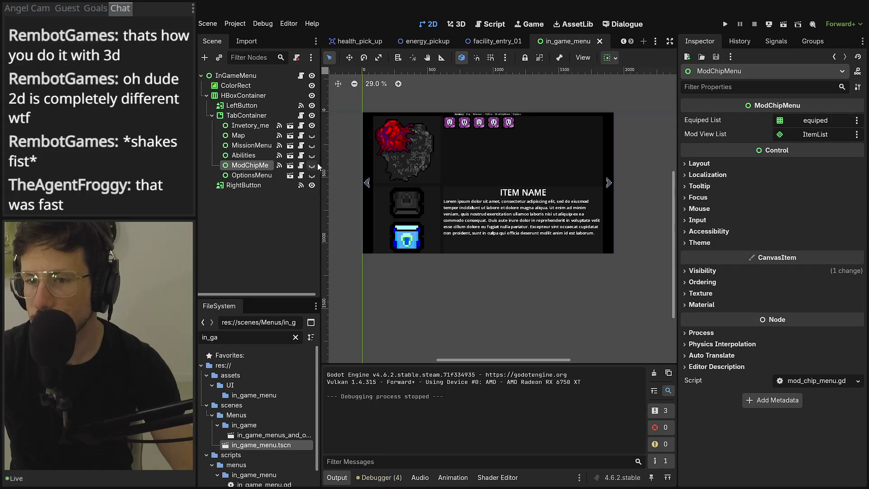
click(290, 165)
click(301, 76)
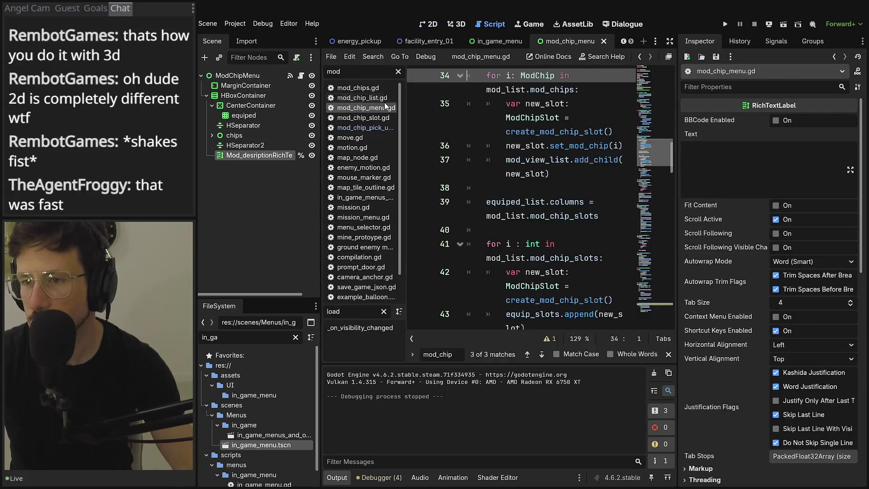
Enlarge the code view and select the initialise_chip_menu call on line 31
click(668, 57)
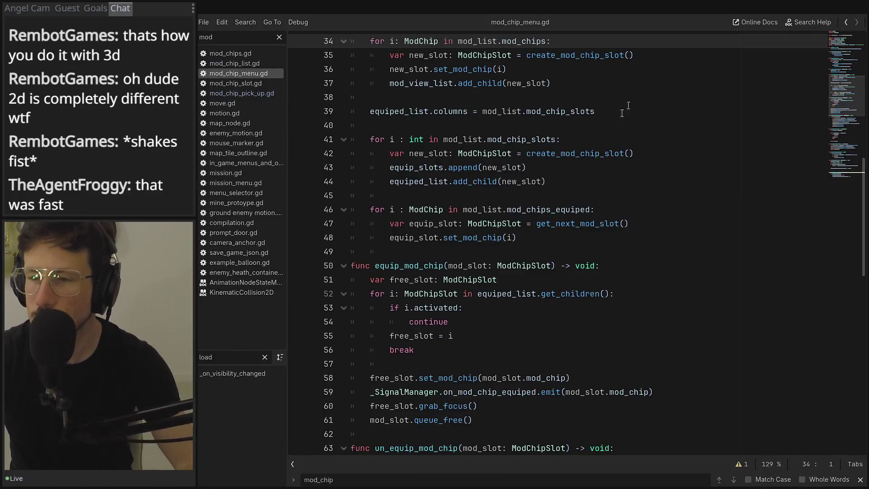
click(573, 181)
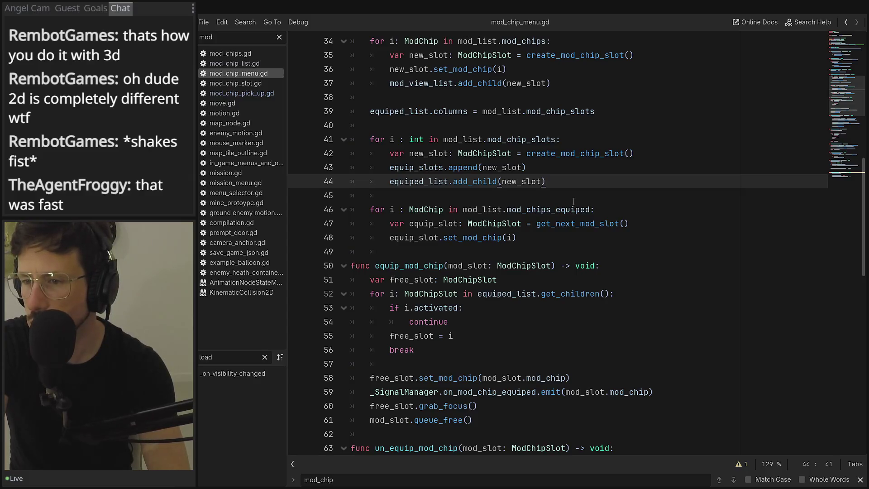
scroll(574, 201, up, 2)
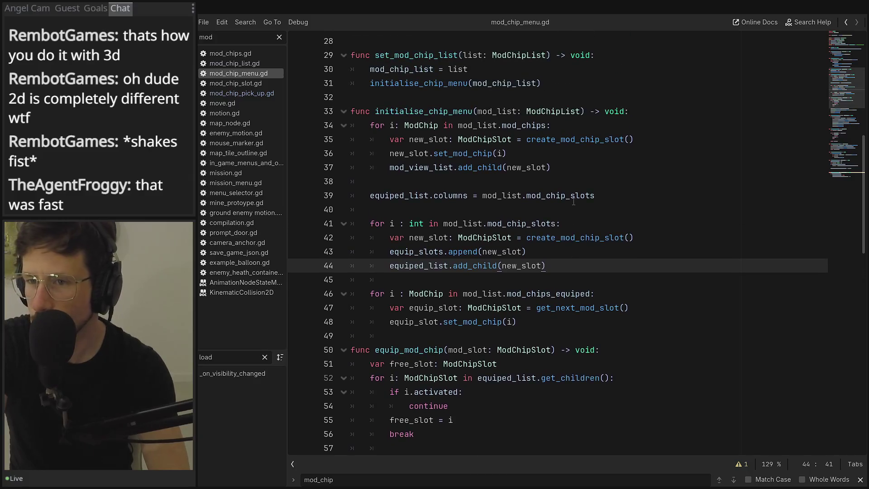
scroll(573, 201, up, 2)
scroll(573, 202, up, 5)
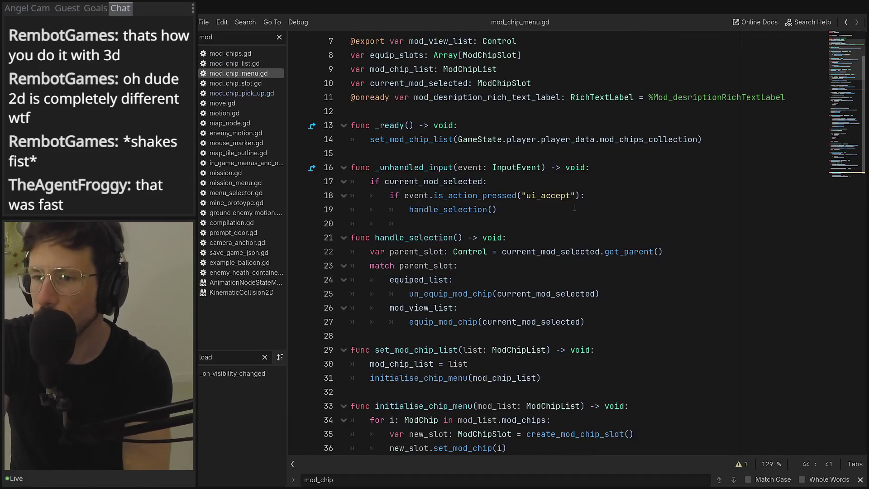
scroll(571, 213, down, 9)
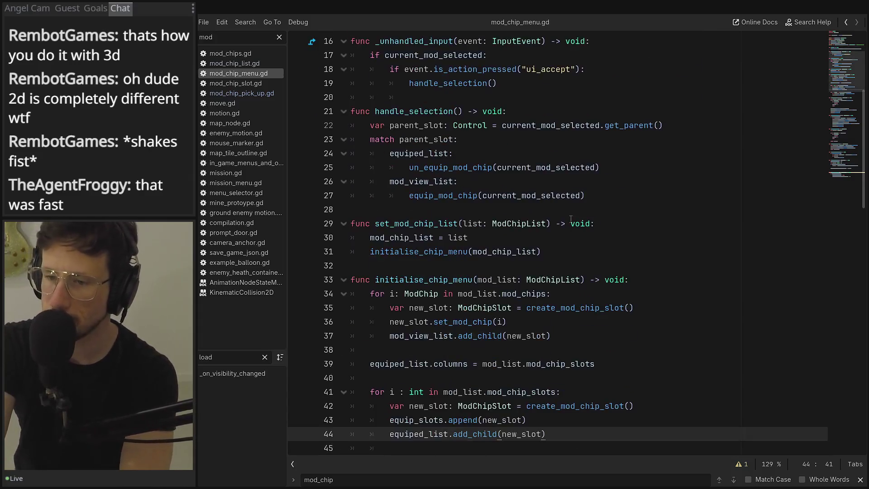
scroll(571, 219, up, 11)
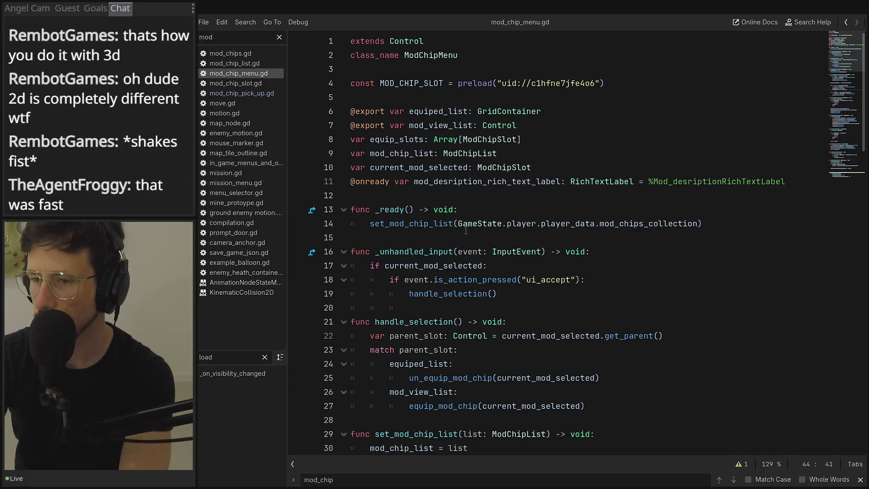
scroll(466, 231, down, 4)
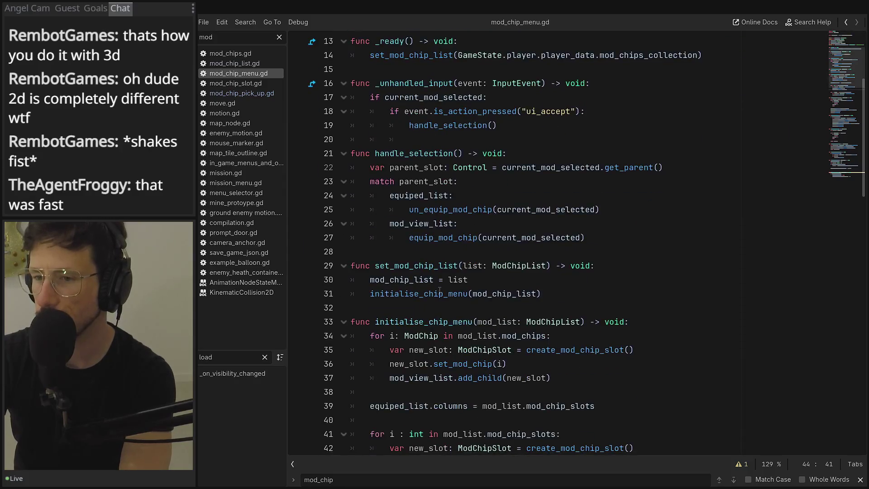
double_click(432, 294)
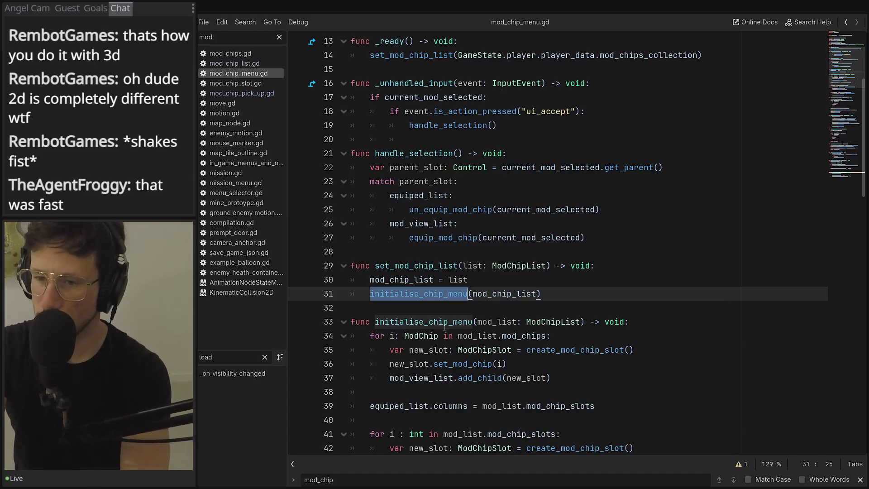
Review grab_focus and the on_mod_chip_unequiped signal around lines 69–71
scroll(446, 323, down, 2)
scroll(445, 322, down, 3)
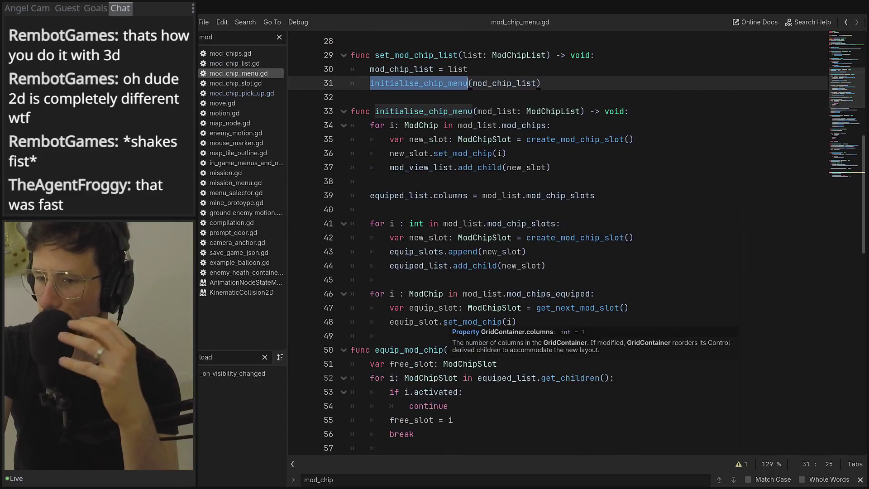
scroll(446, 322, down, 2)
scroll(457, 339, down, 4)
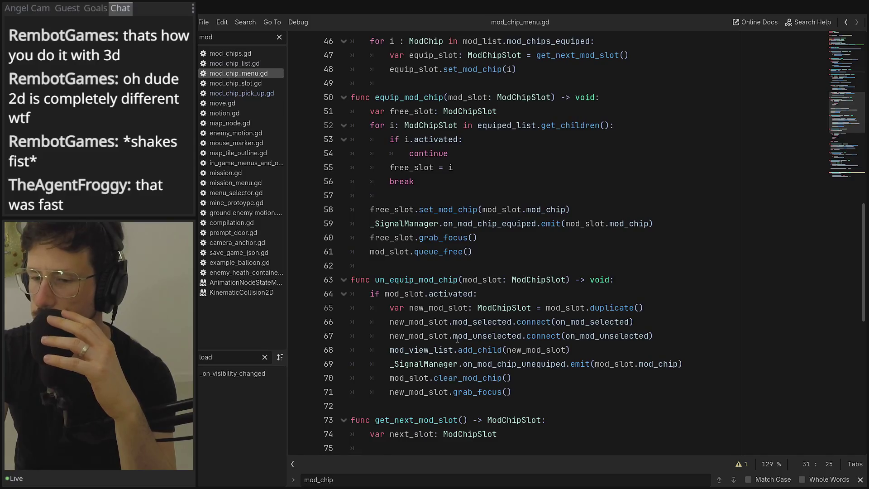
double_click(477, 390)
double_click(477, 379)
double_click(534, 364)
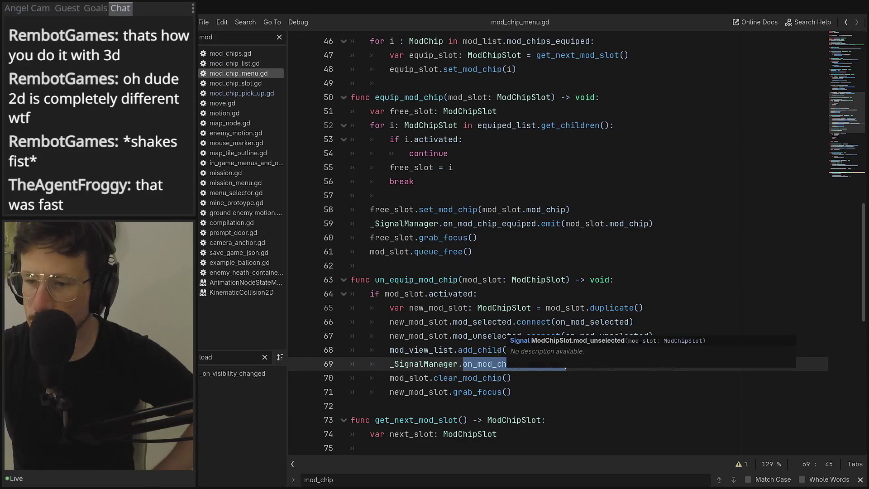
Select the initialise_chip_menu definition and search for it, stepping between lines 31 and 33
scroll(453, 360, down, 6)
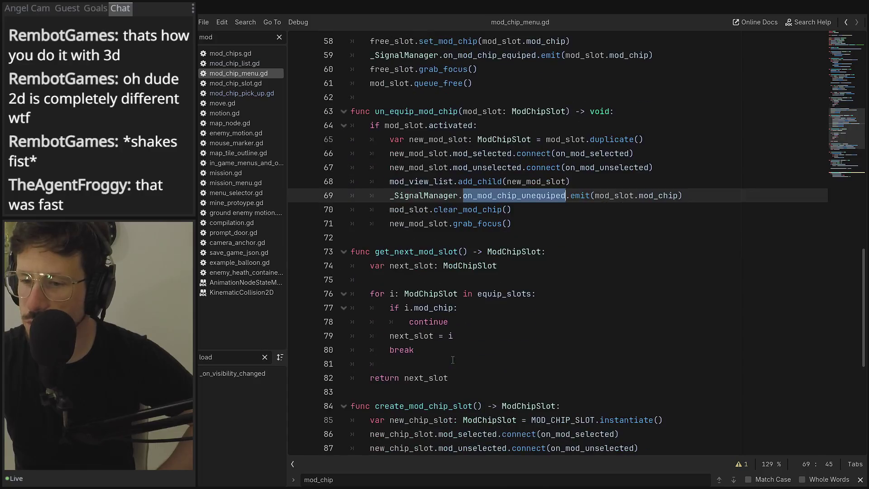
scroll(453, 359, down, 5)
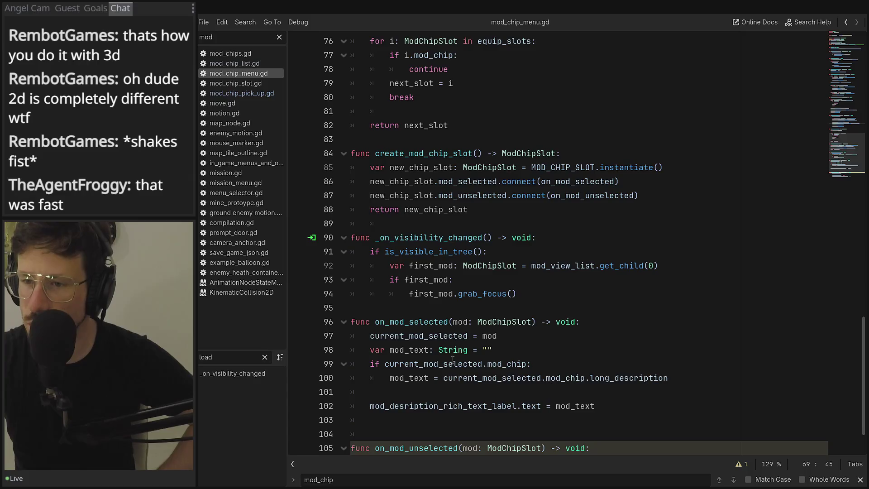
scroll(444, 300, down, 2)
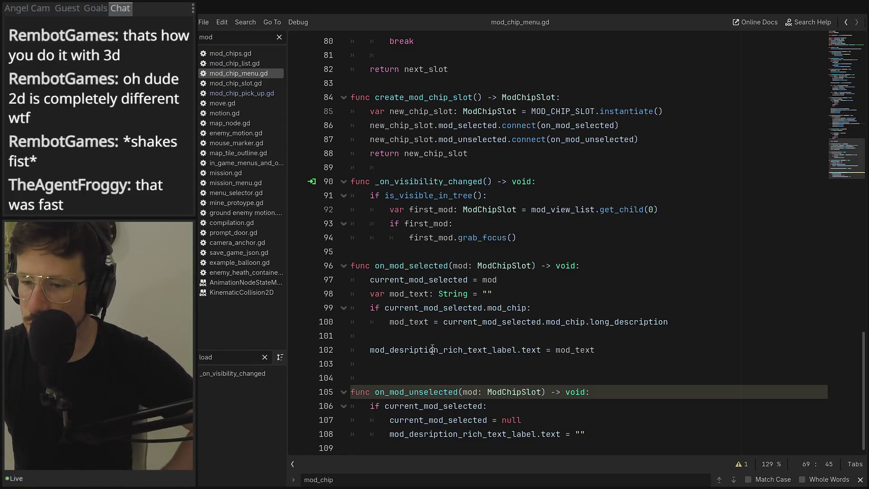
scroll(449, 372, up, 9)
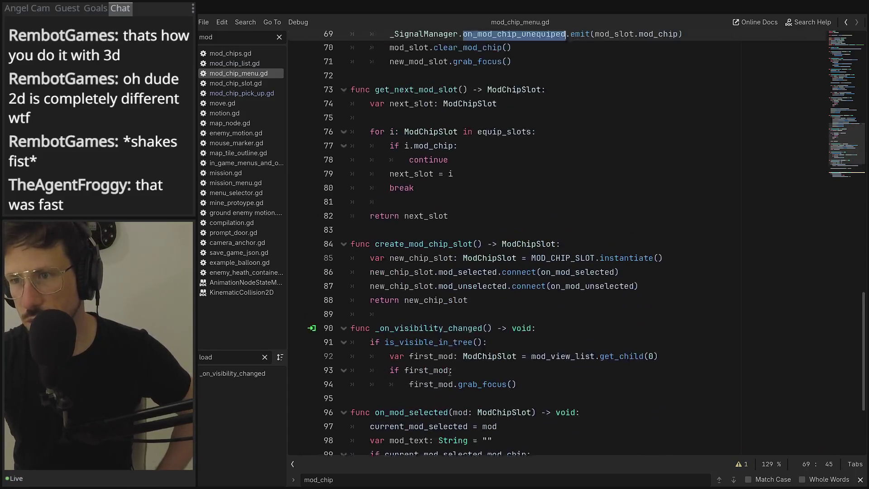
scroll(411, 360, up, 14)
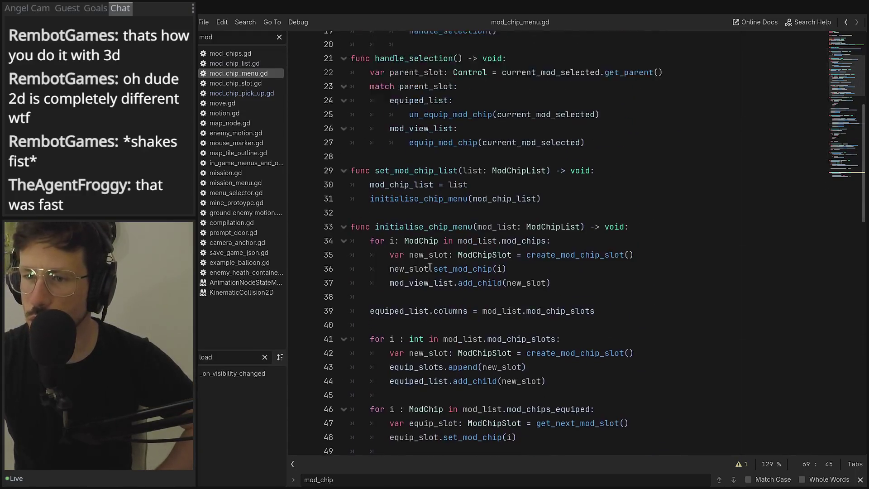
click(411, 362)
double_click(412, 353)
scroll(414, 357, down, 4)
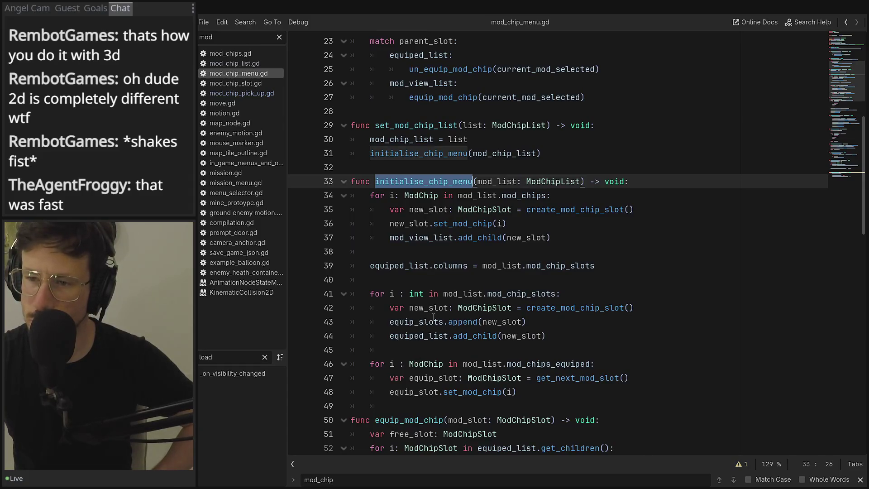
scroll(434, 317, down, 8)
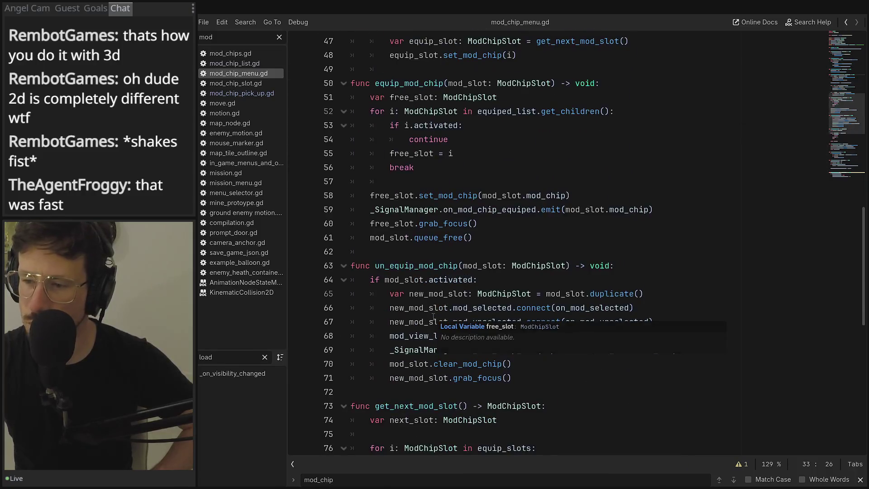
key(ctrl+f)
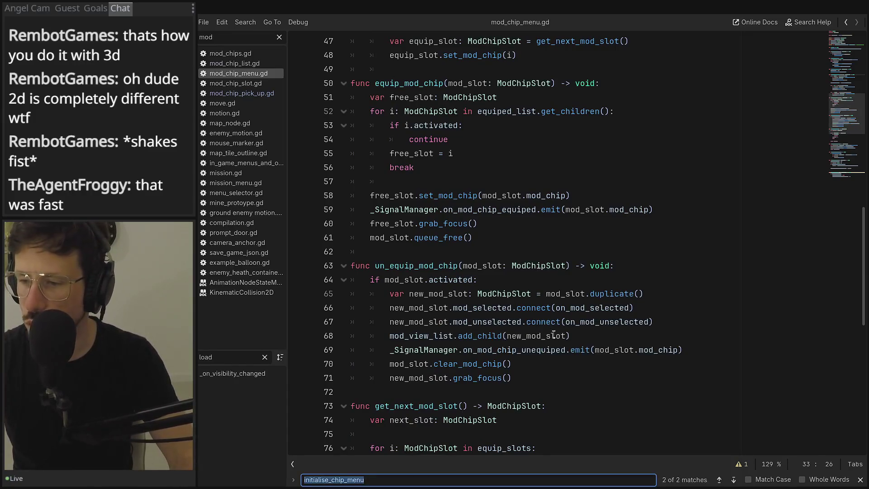
click(734, 480)
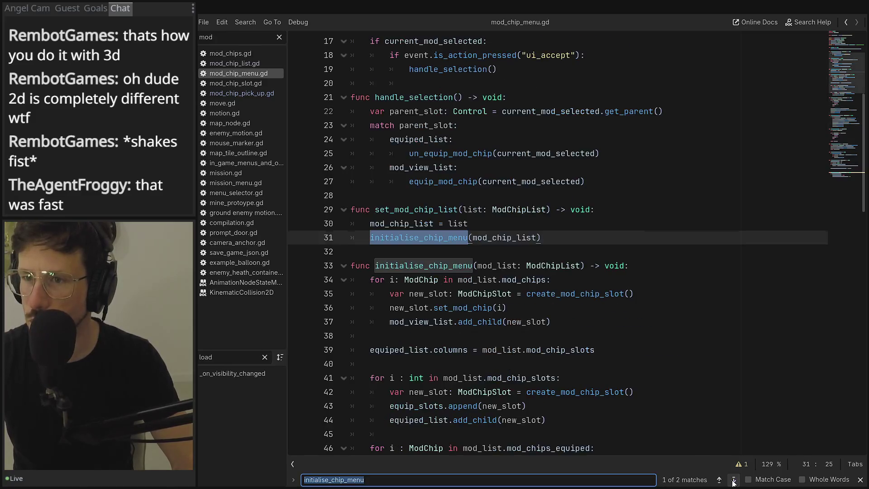
click(734, 479)
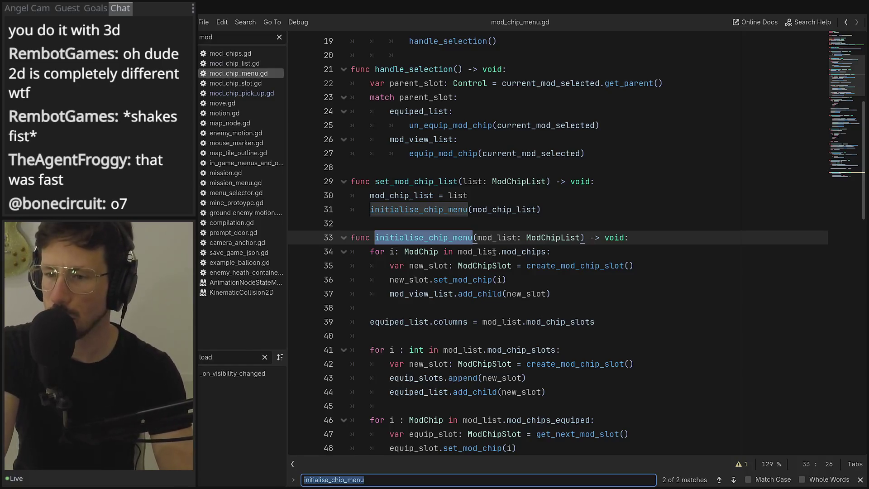
Scroll down and select new_mod_slot on line 67
mouse_move(494, 253)
scroll(457, 324, down, 2)
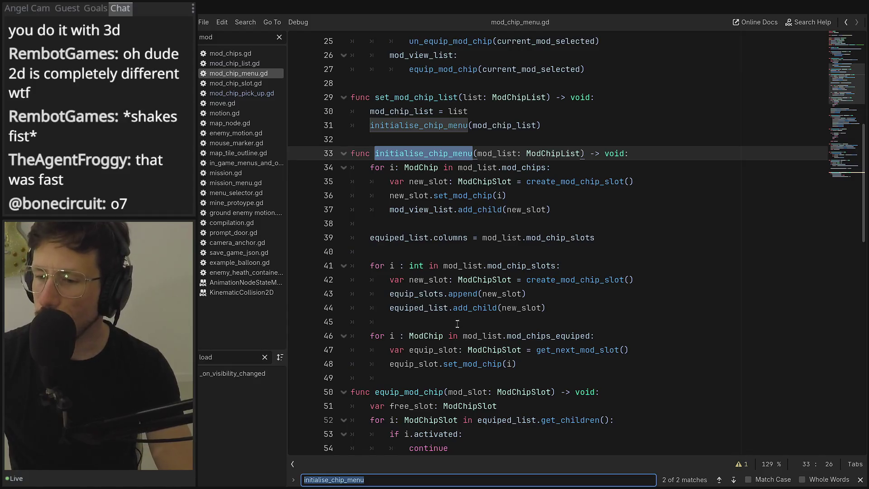
scroll(458, 324, down, 1)
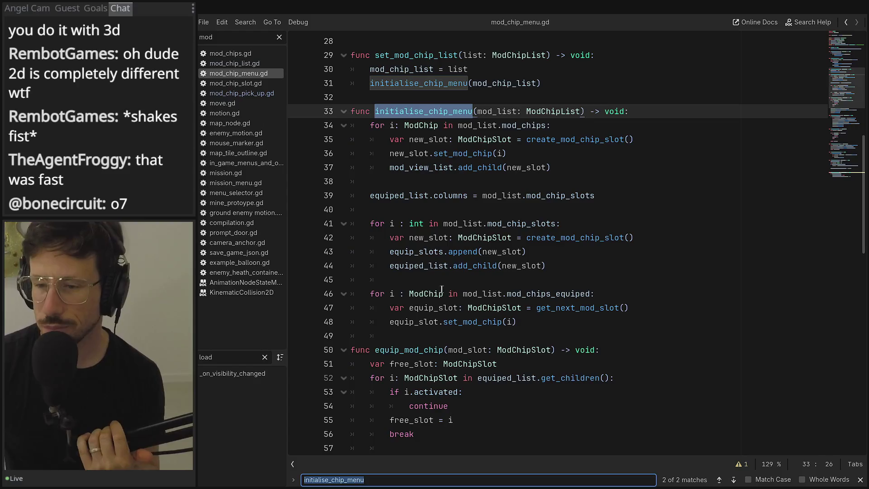
scroll(477, 314, down, 1)
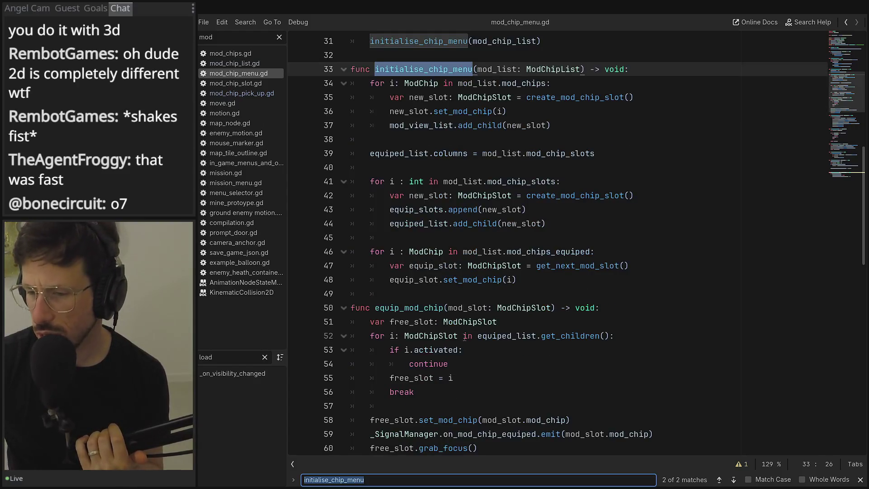
scroll(471, 326, down, 2)
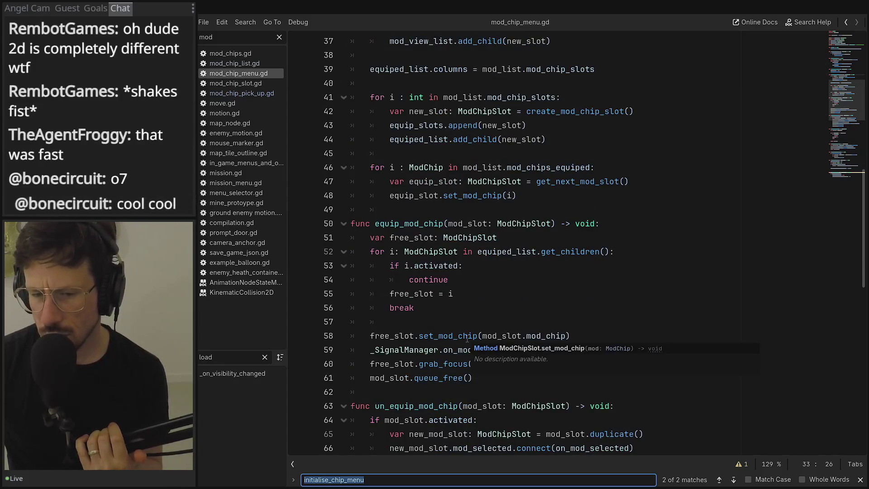
scroll(480, 345, down, 2)
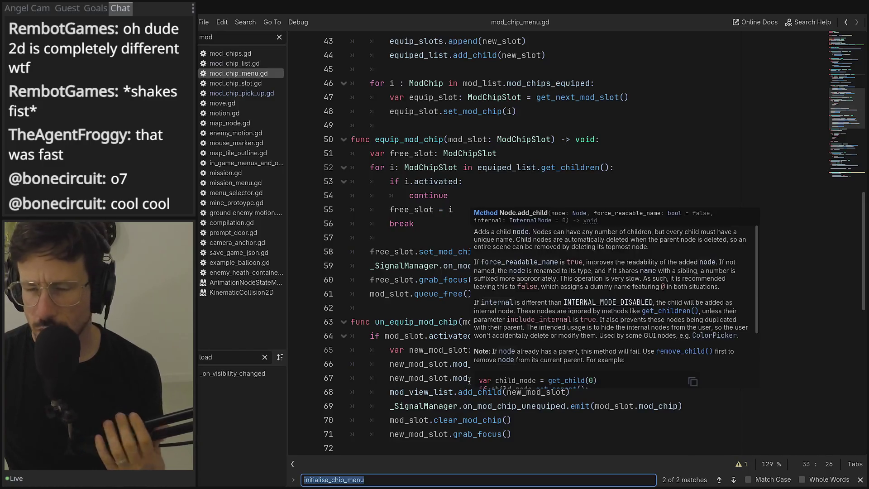
double_click(425, 378)
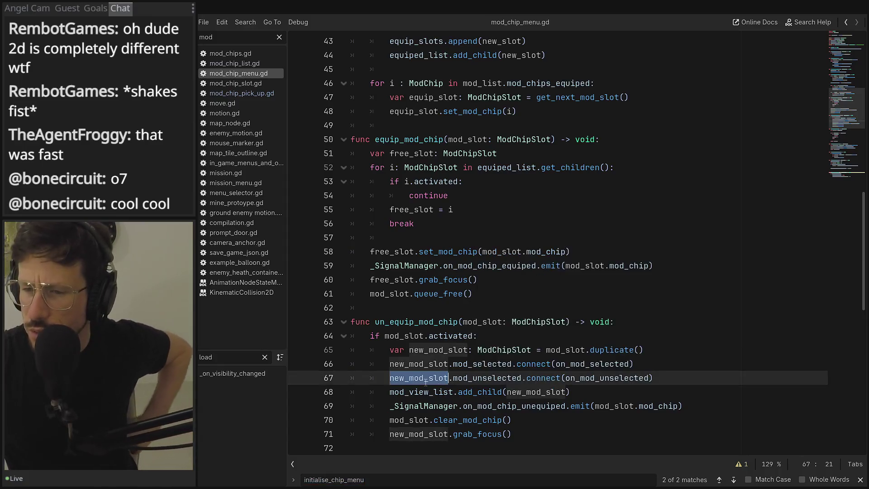
click(696, 369)
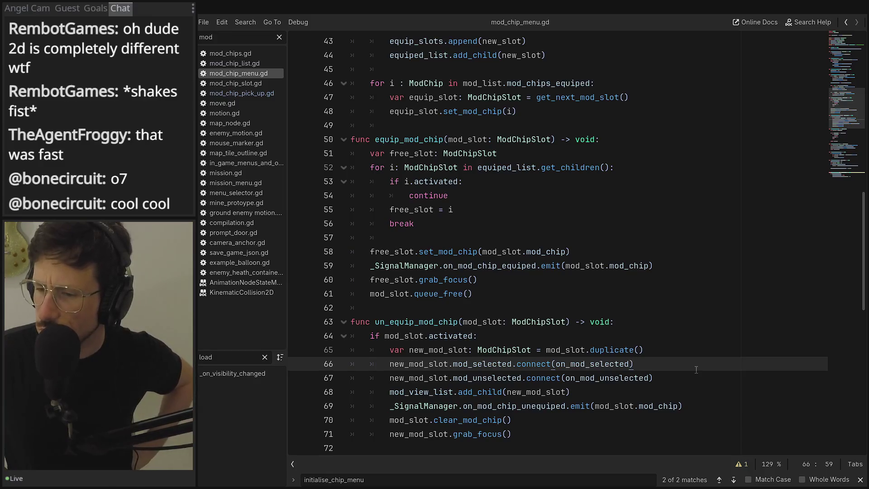
Select the add_child(new_mod_slot) statement on line 68 and review the surrounding function
double_click(525, 393)
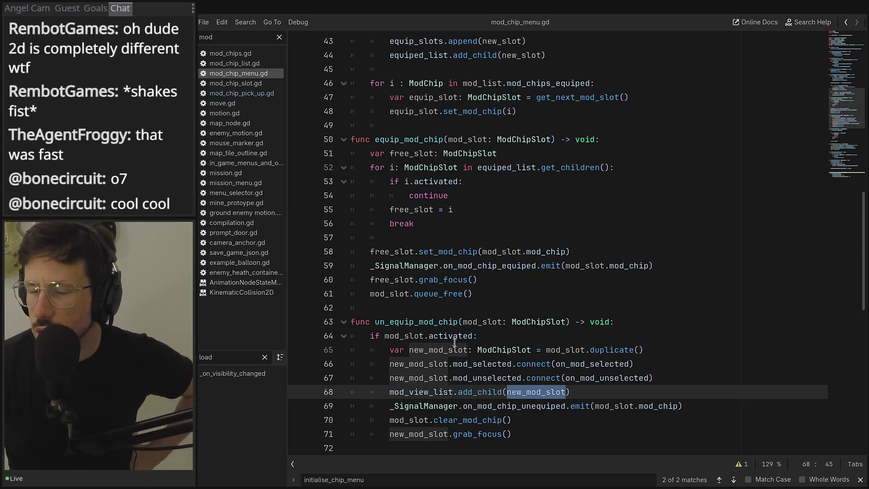
drag(370, 392, 589, 390)
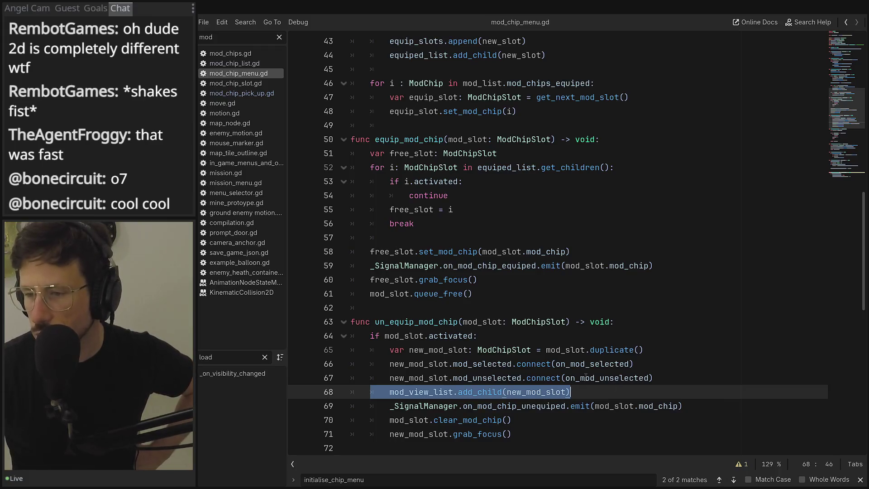
drag(648, 350, 462, 382)
drag(390, 393, 581, 391)
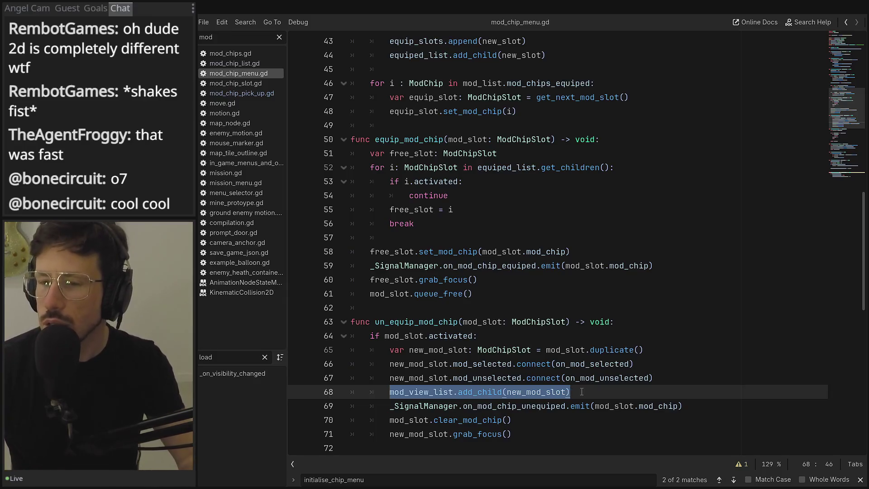
scroll(541, 387, down, 2)
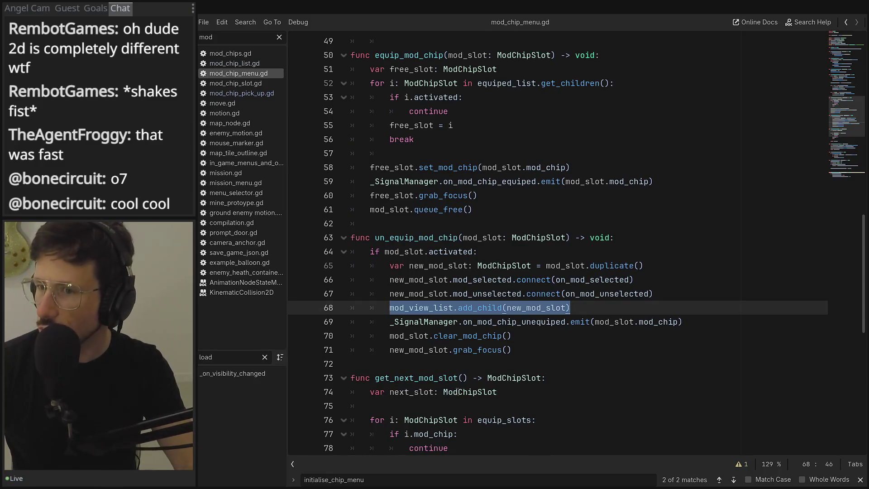
scroll(458, 392, up, 6)
scroll(457, 393, up, 6)
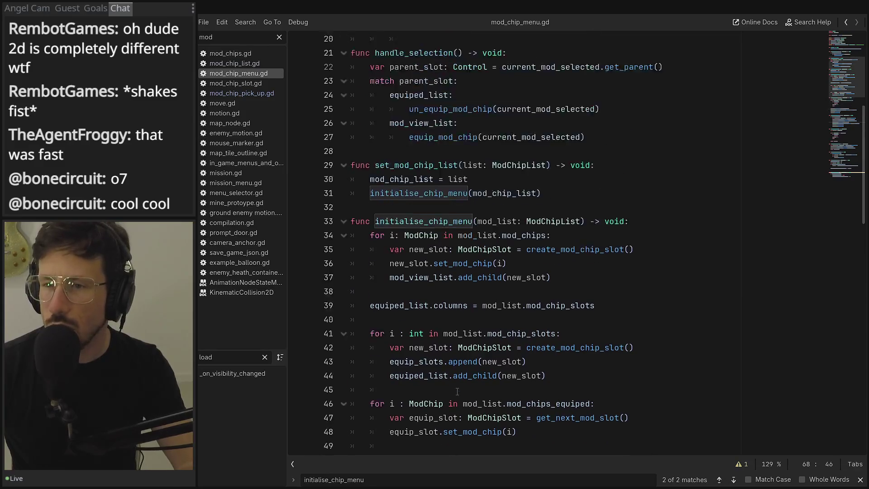
scroll(497, 388, down, 1)
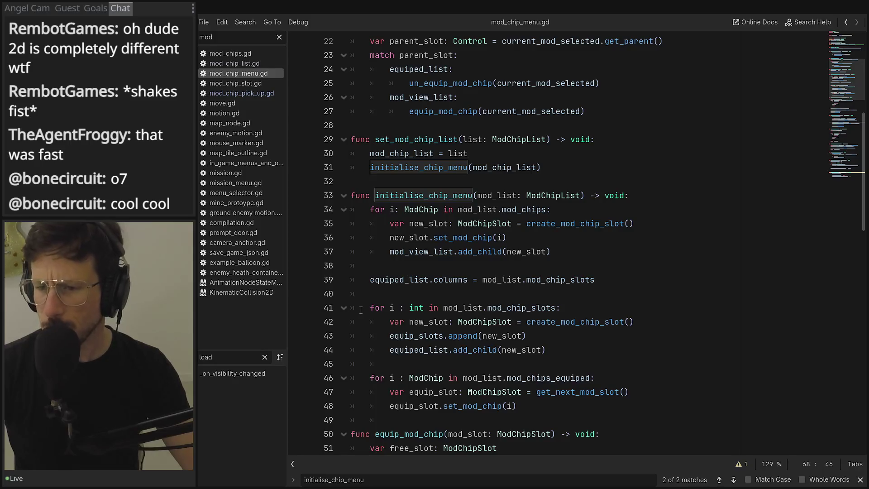
scroll(361, 310, down, 10)
scroll(356, 320, down, 5)
scroll(356, 320, up, 6)
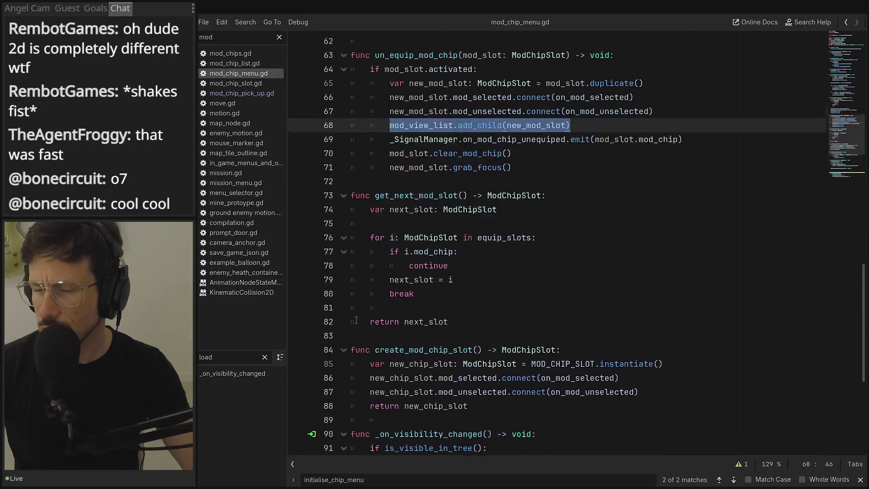
scroll(356, 320, up, 14)
scroll(356, 320, down, 5)
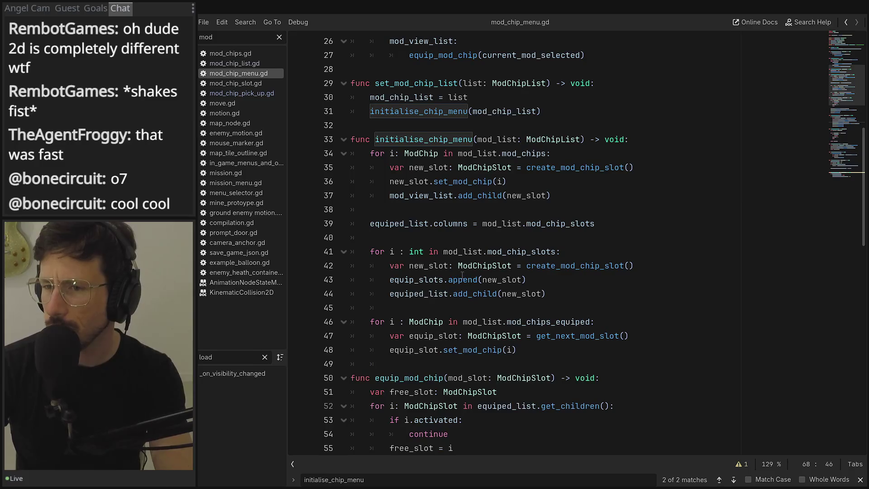
scroll(462, 275, down, 3)
scroll(428, 333, up, 2)
Insert two blank lines after initialise_chip_menu, above equip_mod_chip
click(400, 322)
key(Return)
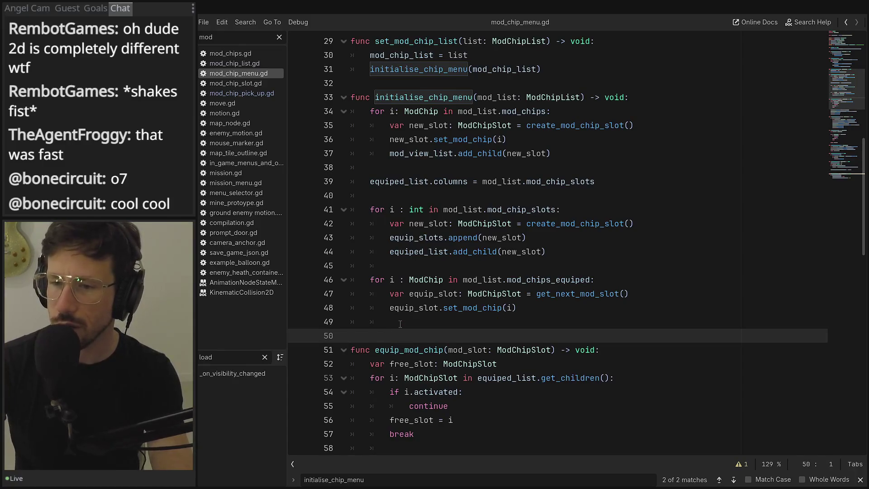
key(Return)
key(Up)
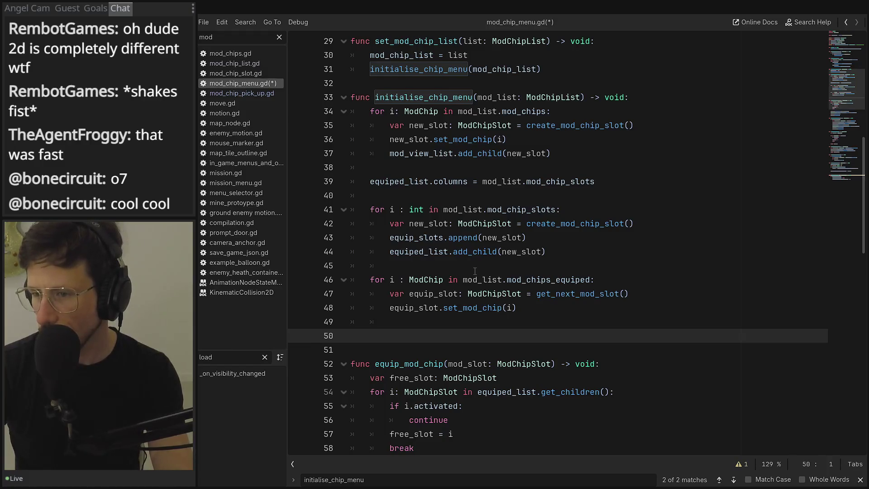
Review the mod_chip_slots and create_mod_chip_slot lines 41–44, then return to the empty line
double_click(526, 209)
double_click(612, 223)
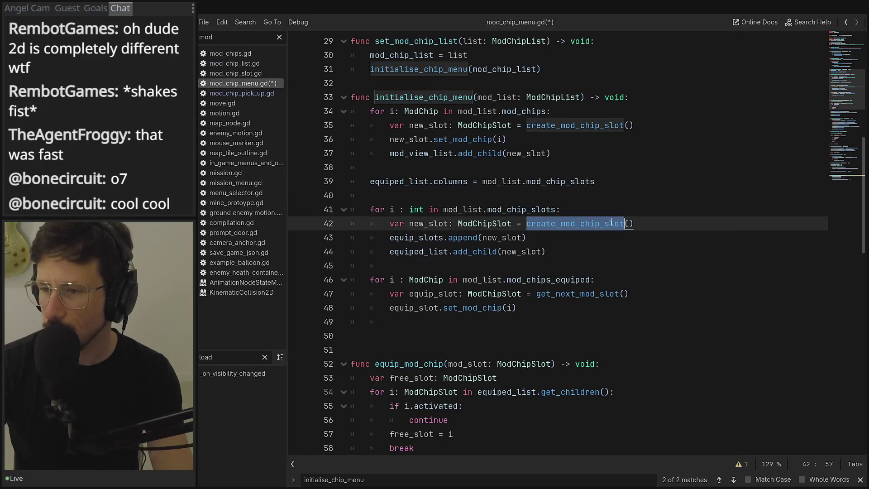
mouse_move(390, 238)
mouse_down()
mouse_move(525, 238)
mouse_move(354, 255)
mouse_up()
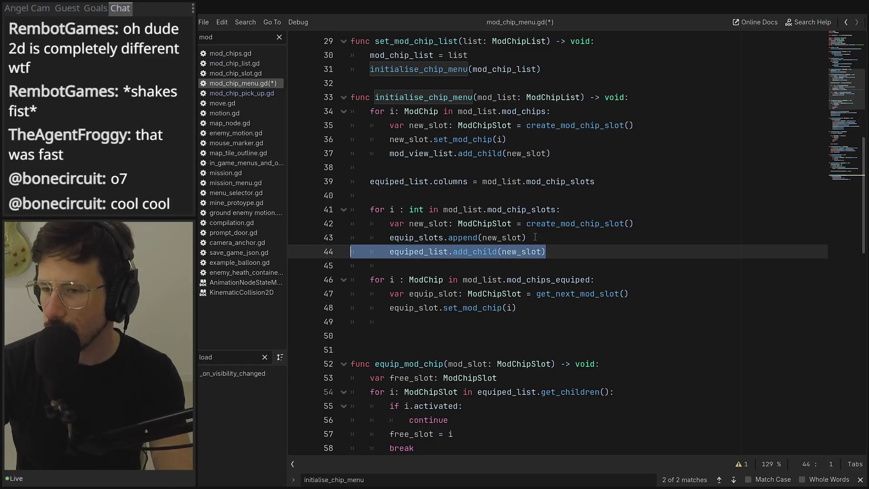
drag(527, 238, 314, 232)
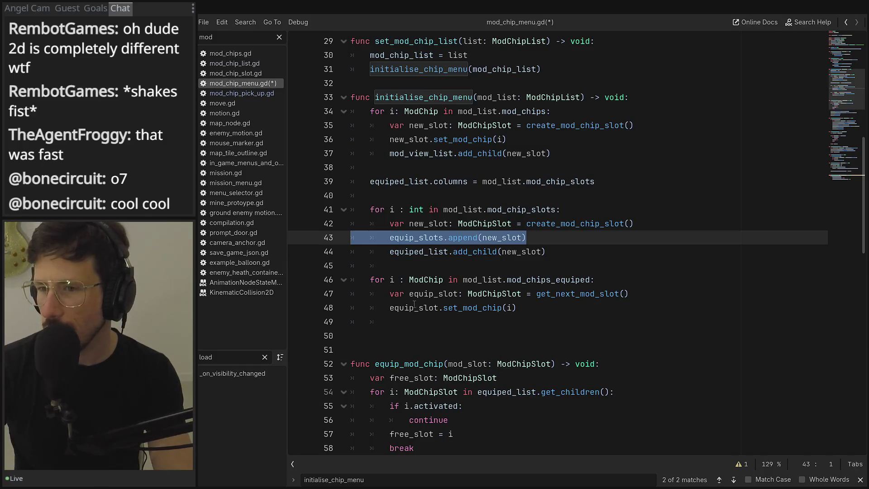
click(388, 330)
Write func update_chip_menu(mod_list: ModChipList) -> void: on line 50 and start its body
text(fu)
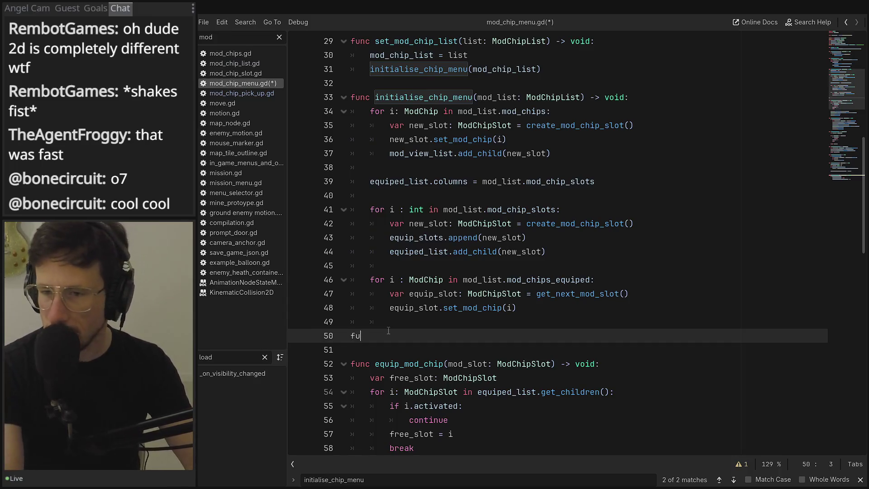
text(nc update)
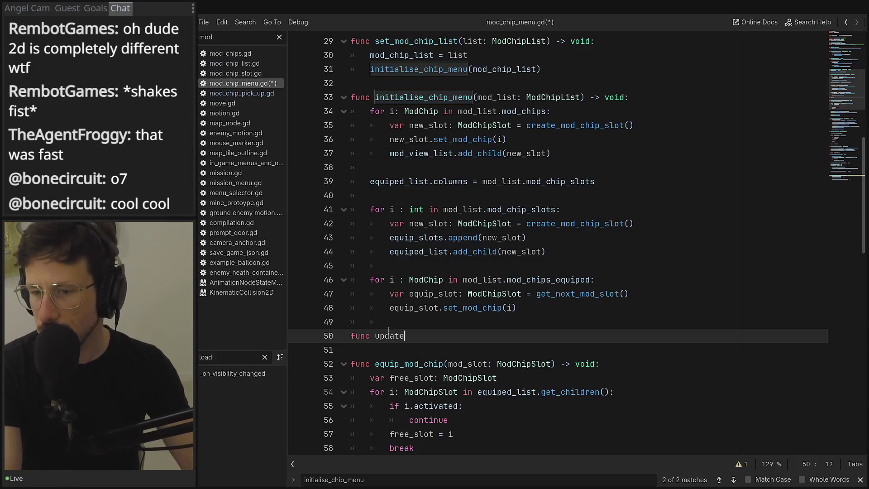
text(_+chip_menu)
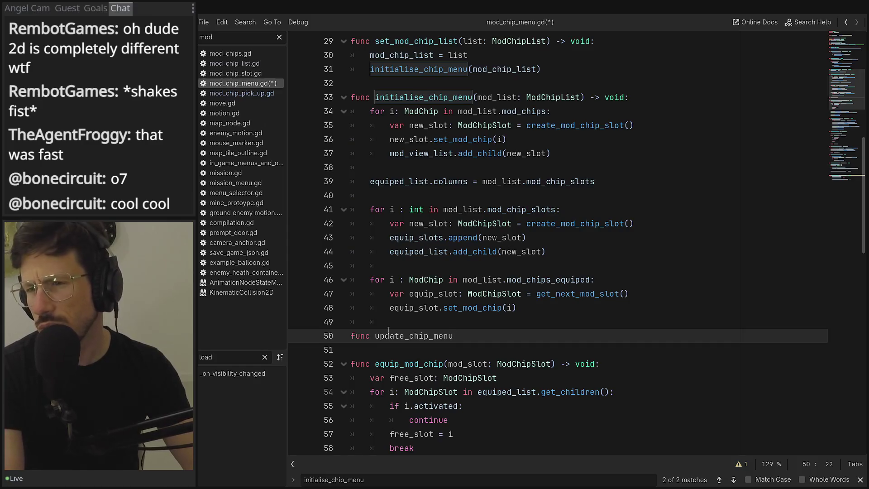
text((mod)
text(_list)
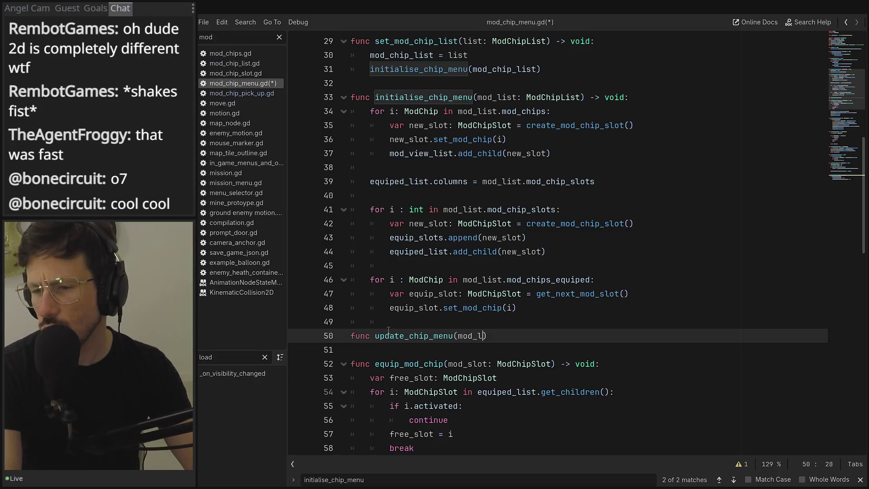
text(: Mod)
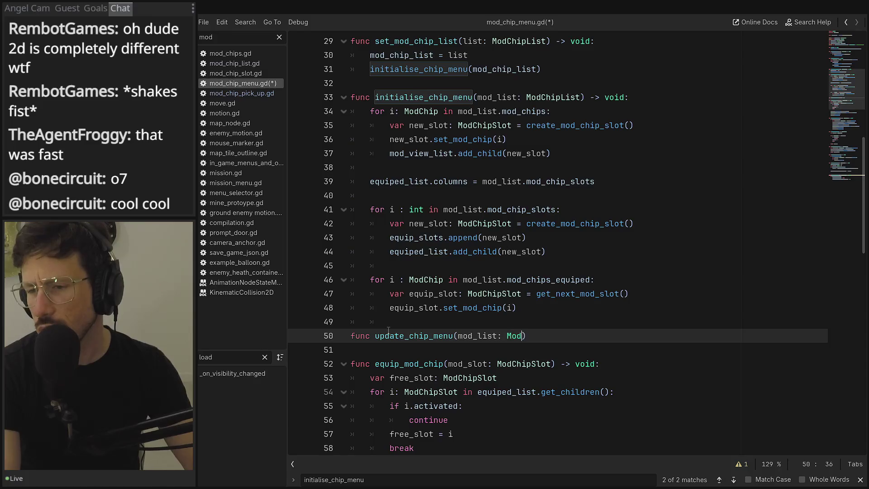
text(Chip)
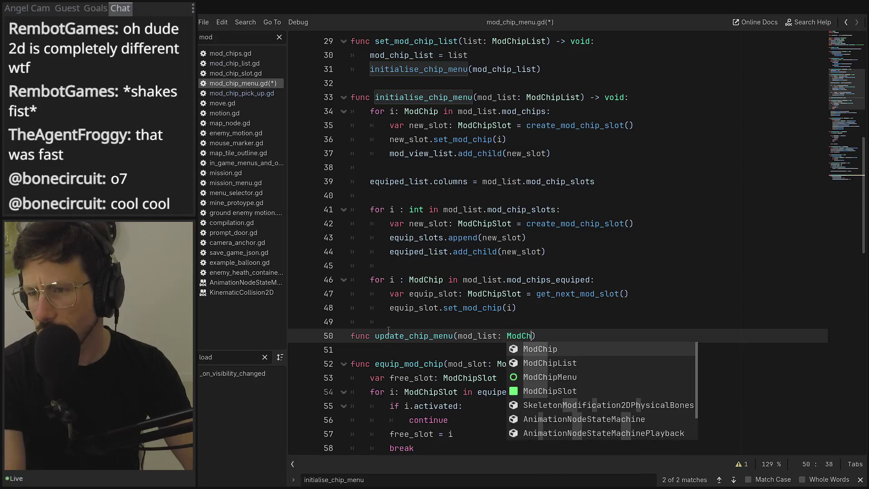
text(List))
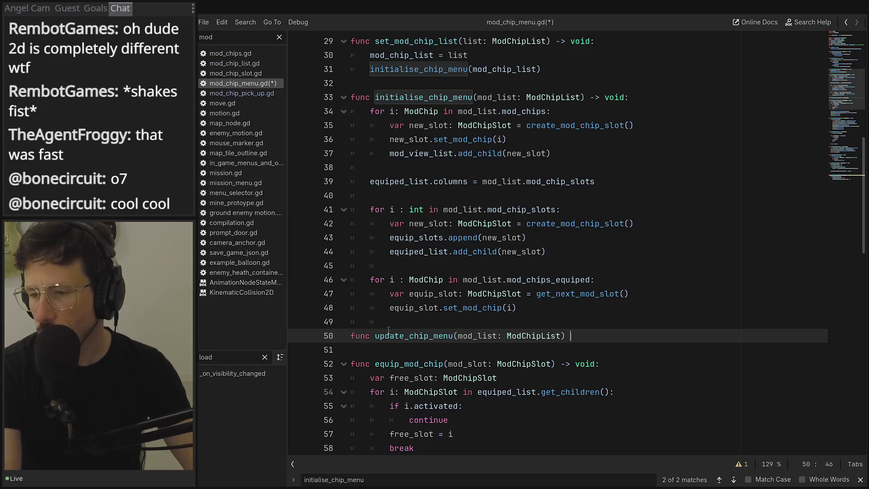
text( -)
text(> void)
text(:)
key(Return)
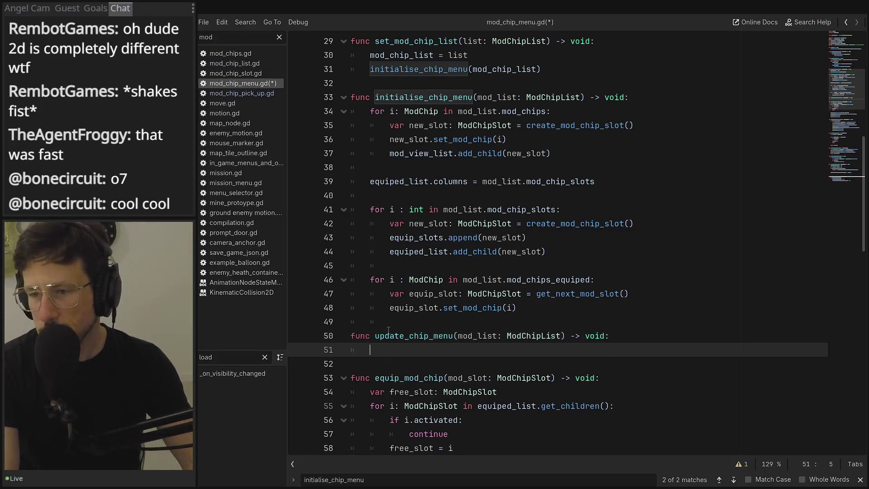
Begin the loop header as for i : ModChip in
text(fpp)
key(BackSpace)
key(BackSpace)
text(or i)
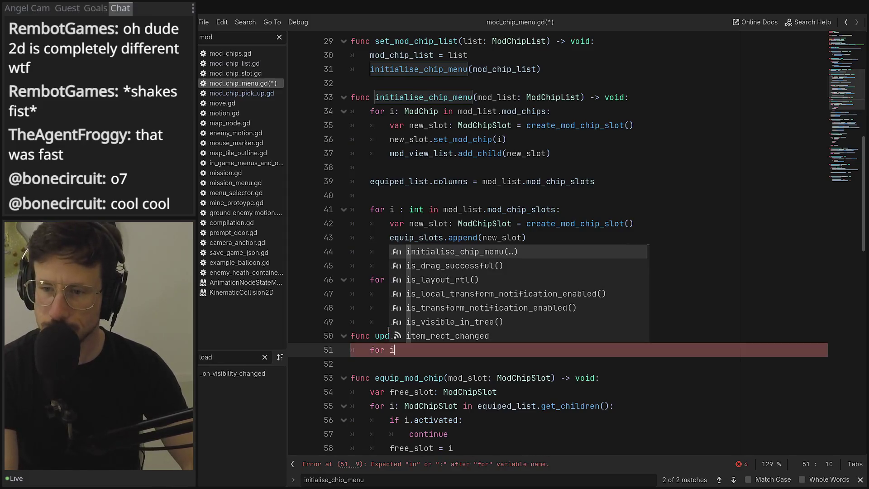
text( mo)
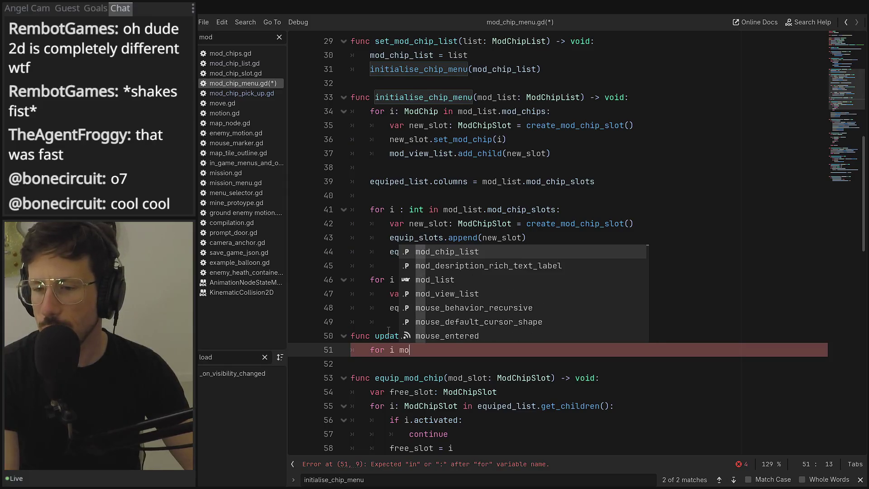
text(d)
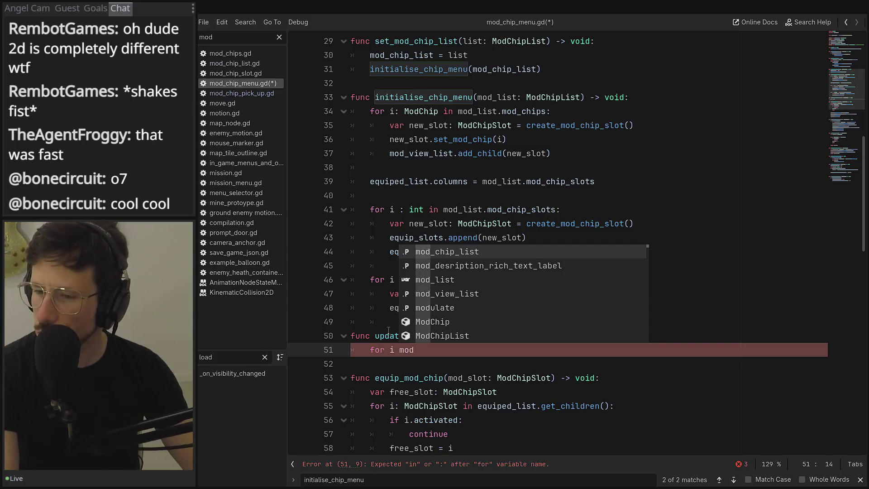
key(Escape)
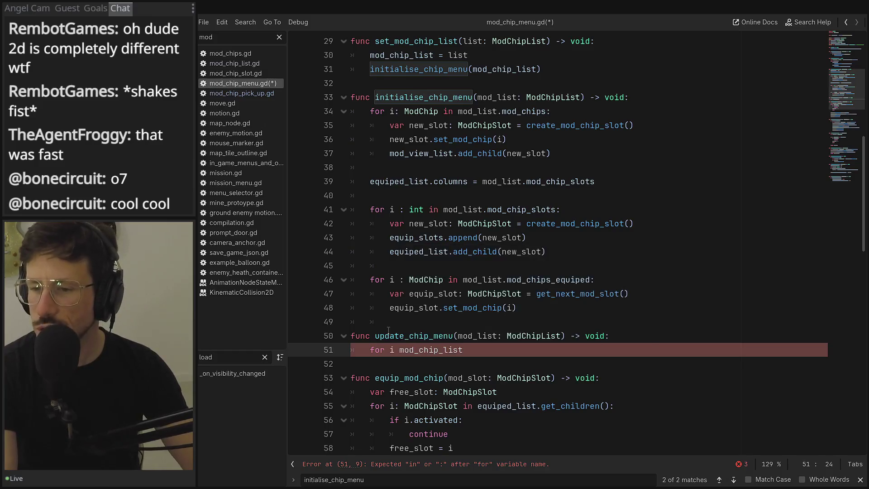
key(BackSpace)
key(BackSpace)
key(BackSpace)
text(: M<od)
key(BackSpace)
key(BackSpace)
key(BackSpace)
text(od)
key(Return)
text(o)
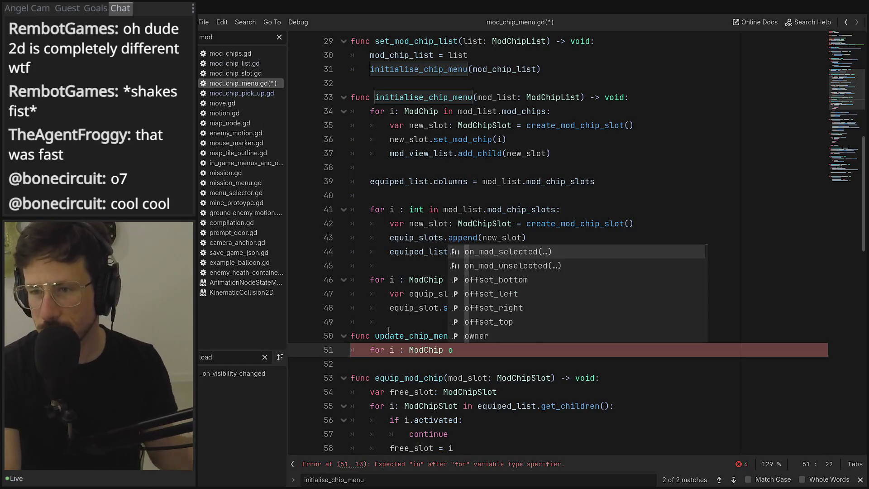
key(BackSpace)
text(in MOd)
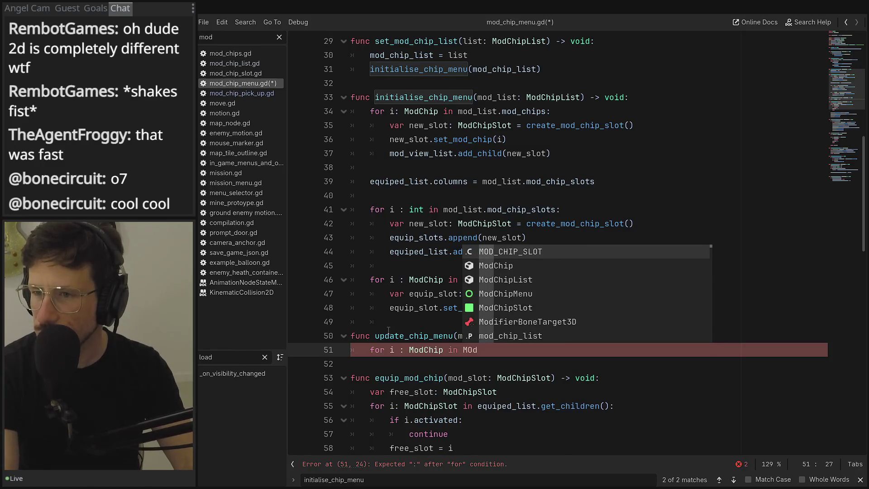
key(BackSpace)
key(BackSpace)
key(BackSpace)
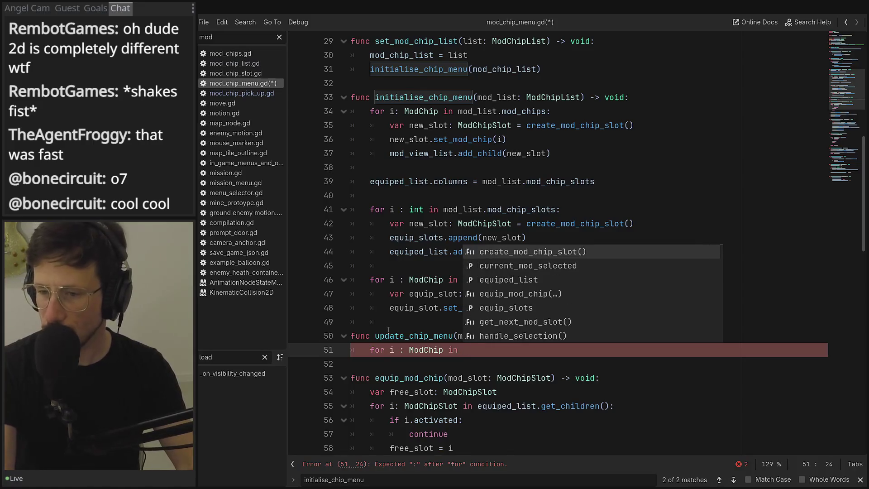
click(388, 331)
Finish the loop over mod_list.mod_chips and open an indented body line
scroll(487, 335, up, 1)
click(487, 335)
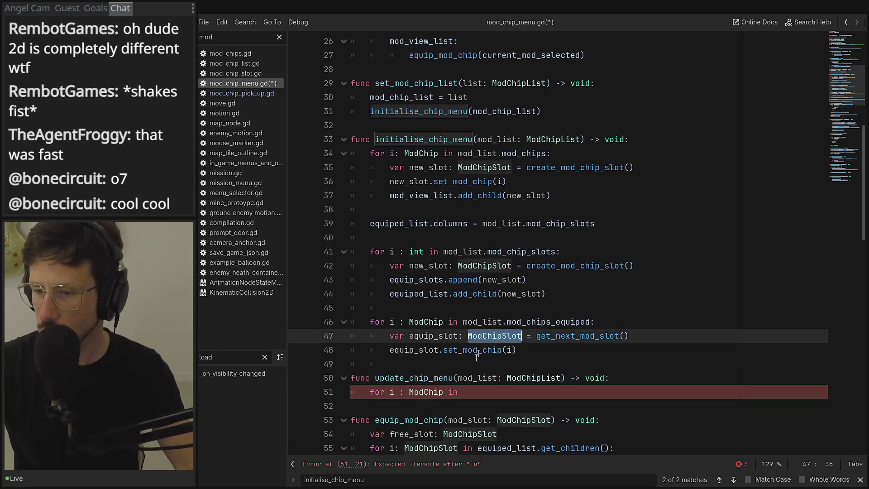
click(478, 378)
click(475, 388)
text(mod_list.)
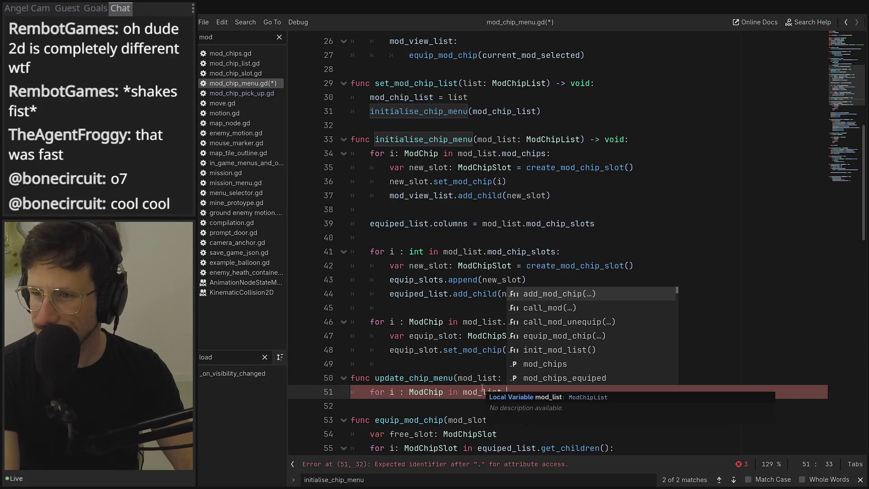
text(mod)
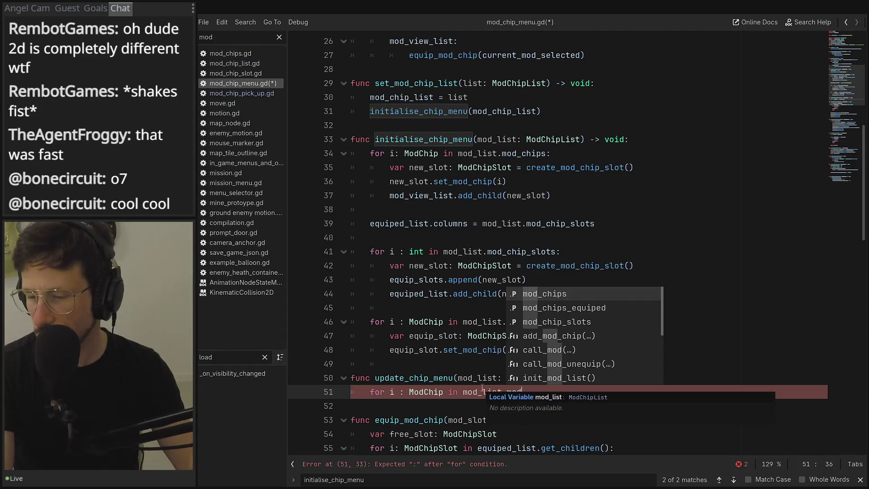
key(Return)
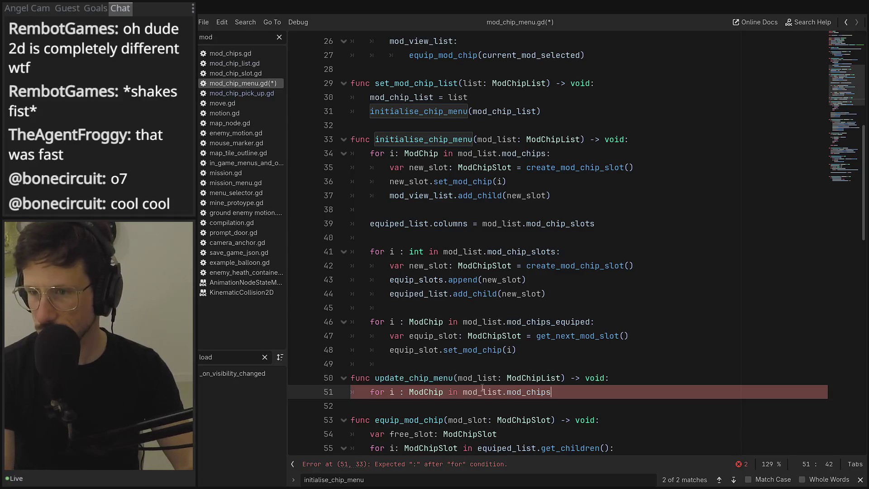
text(:)
key(Return)
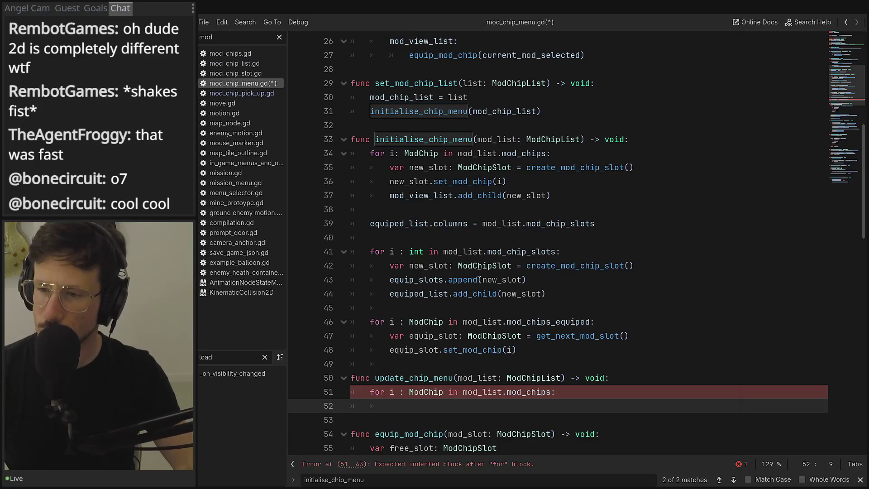
Review mod_chip_slots, mod_view_list and mod_chips_equiped on lines 37–46
double_click(544, 225)
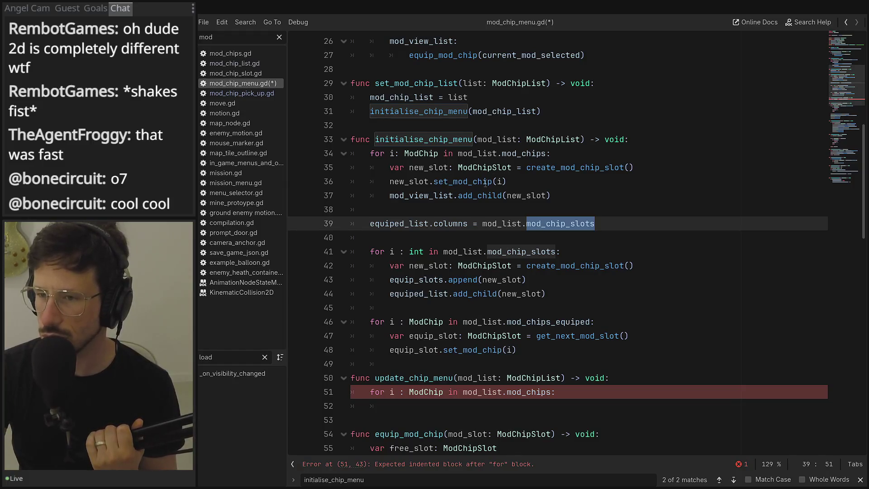
double_click(433, 196)
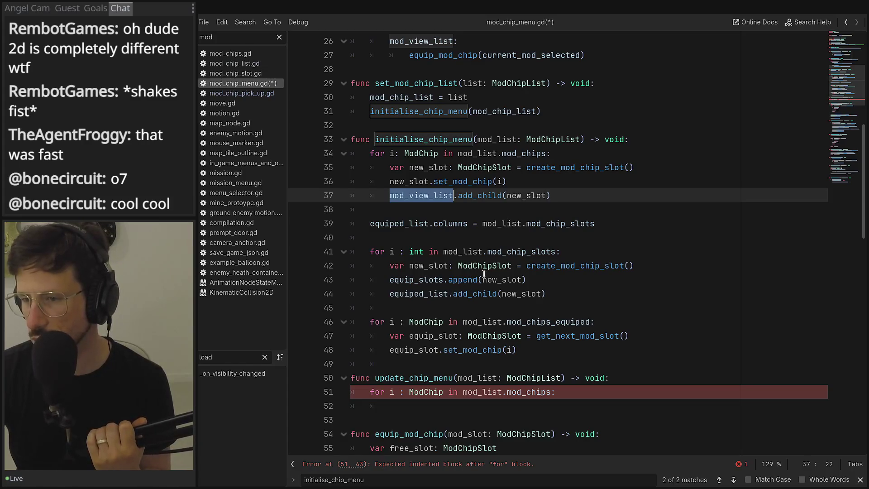
double_click(516, 255)
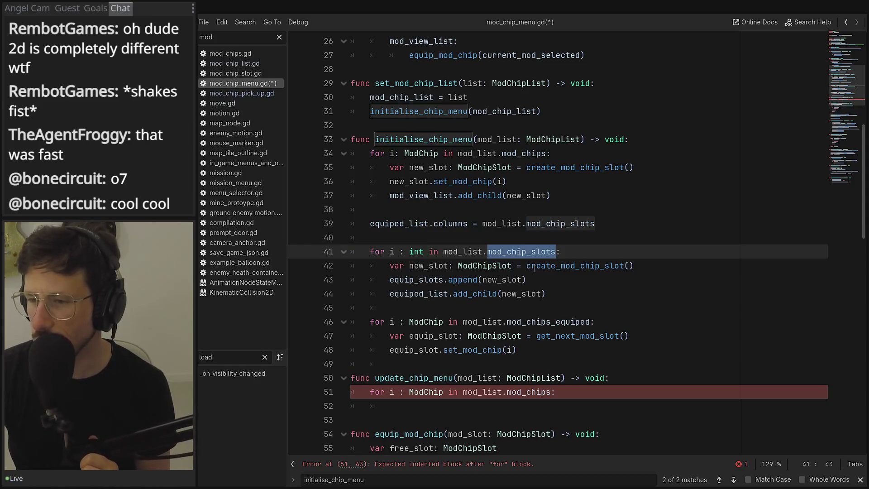
double_click(548, 322)
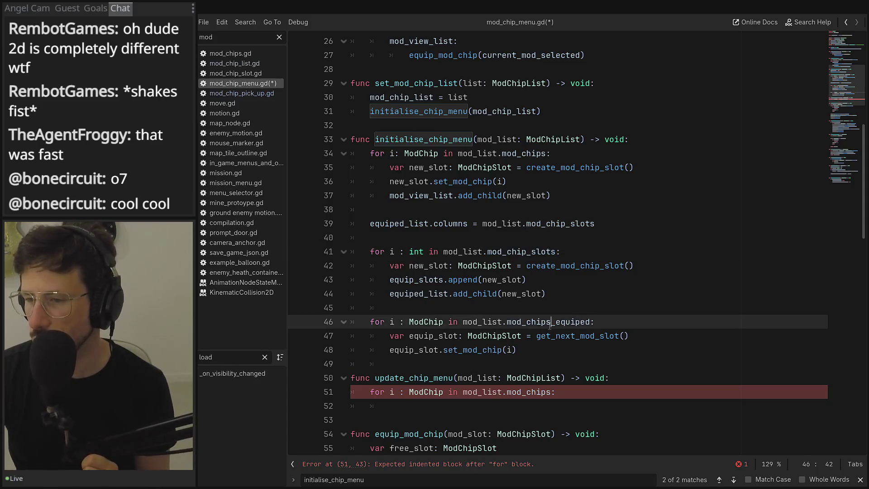
scroll(550, 335, down, 2)
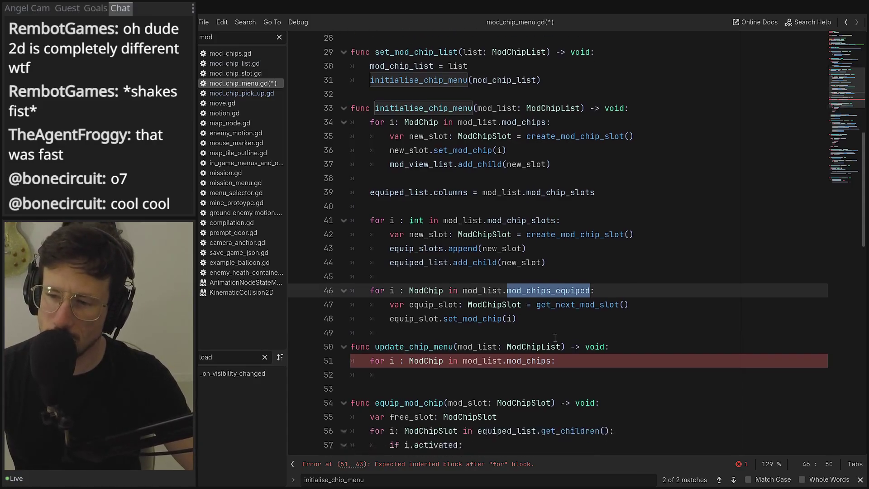
Start an if statement in the loop body, erase it, and select the loop on line 51
click(569, 312)
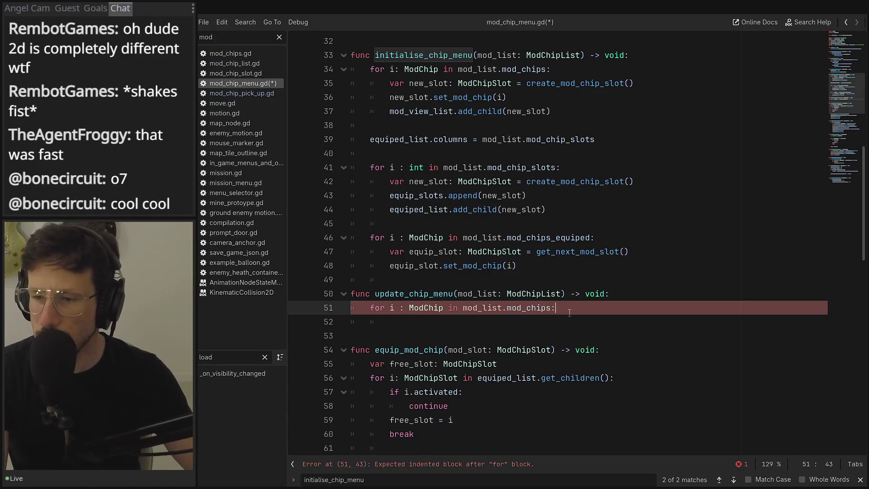
key(Return)
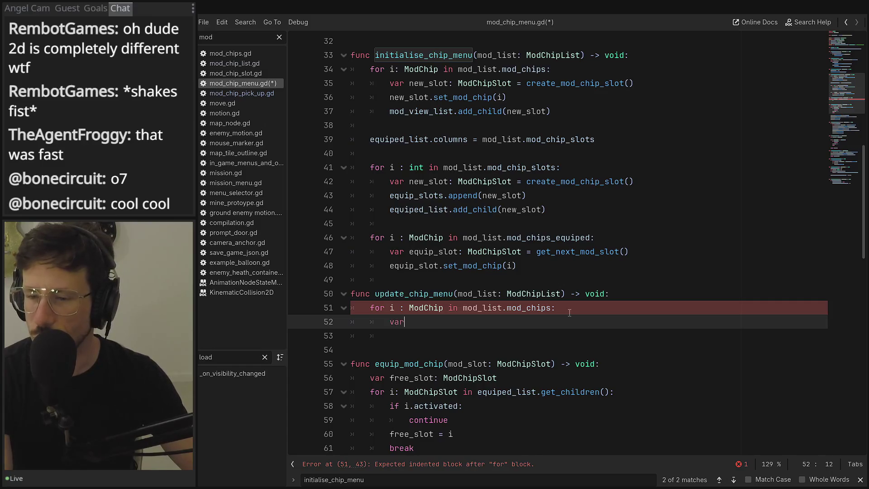
text(if )
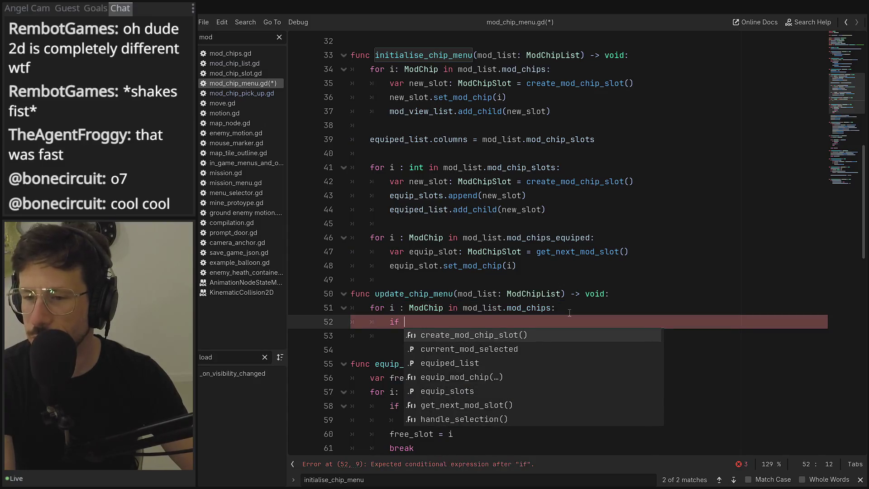
text(i)
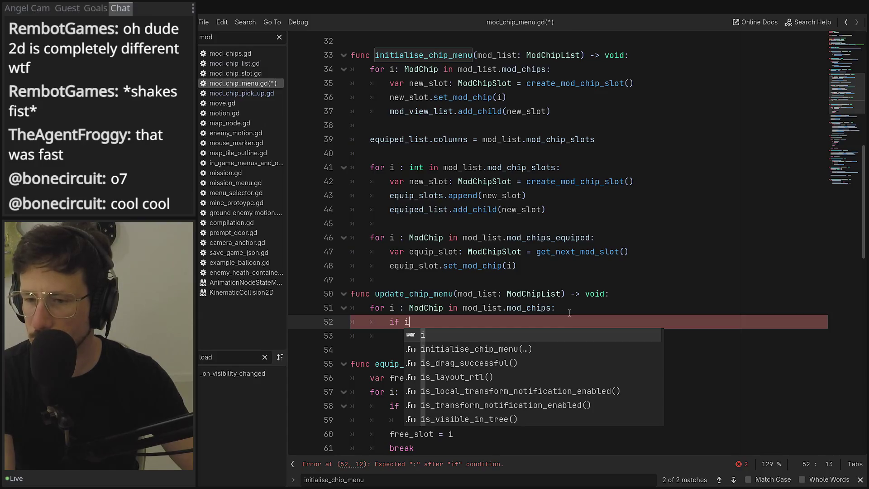
key(BackSpace)
text(m)
key(BackSpace)
key(BackSpace)
key(BackSpace)
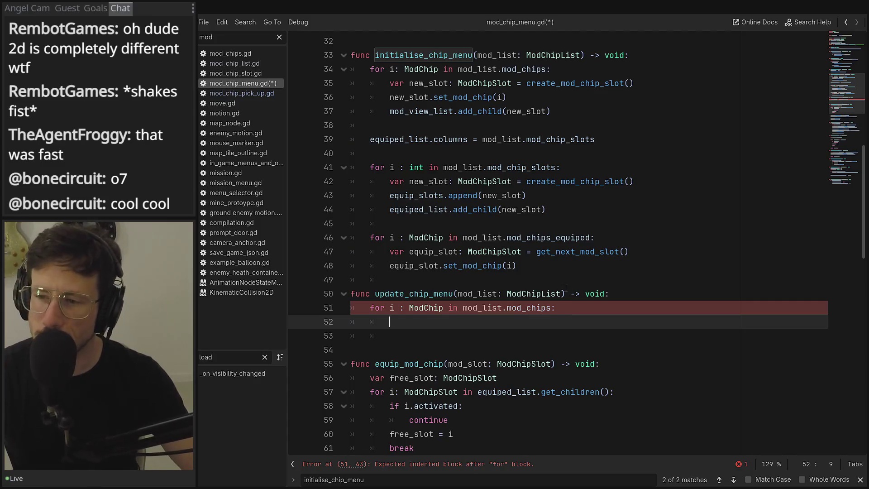
click(311, 301)
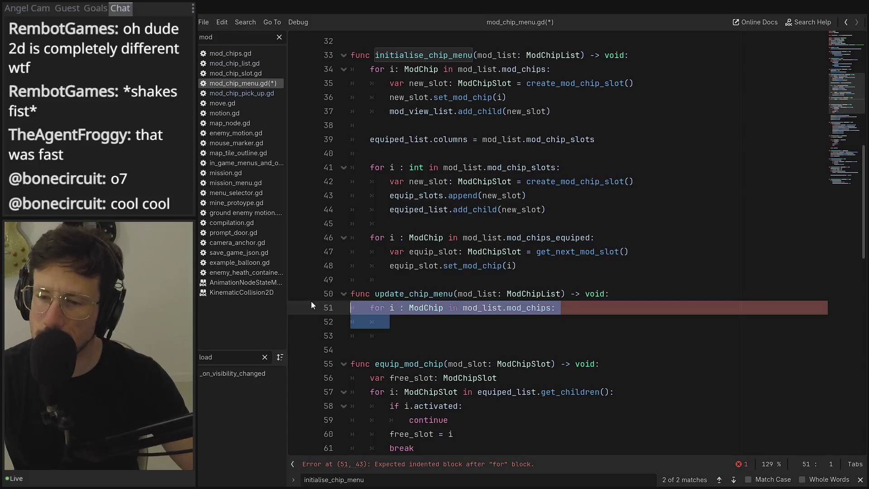
Delete the for loop on line 51, leaving an indented empty line
key(Page_Up)
scroll(311, 301, down, 4)
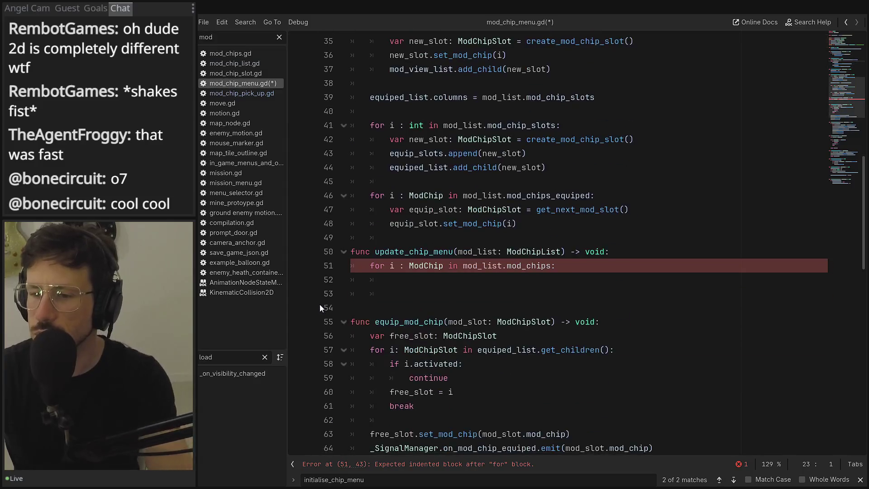
click(384, 285)
key(shift+Up)
key(BackSpace)
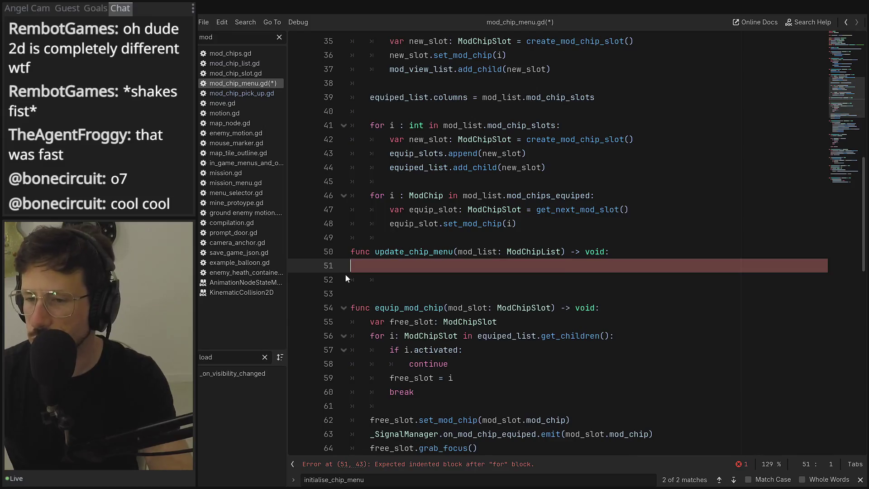
key(Tab)
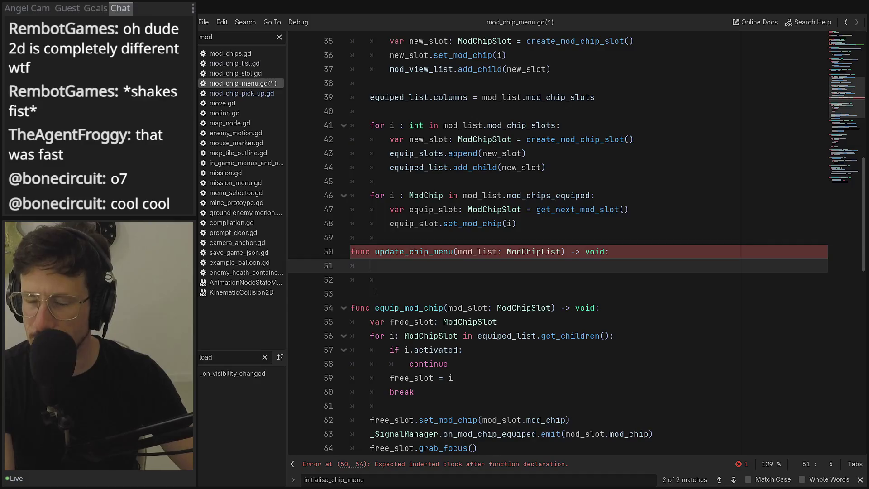
Declare var to_add: Array[ModChip] in update_chip_menu
text(var to_add: Array)
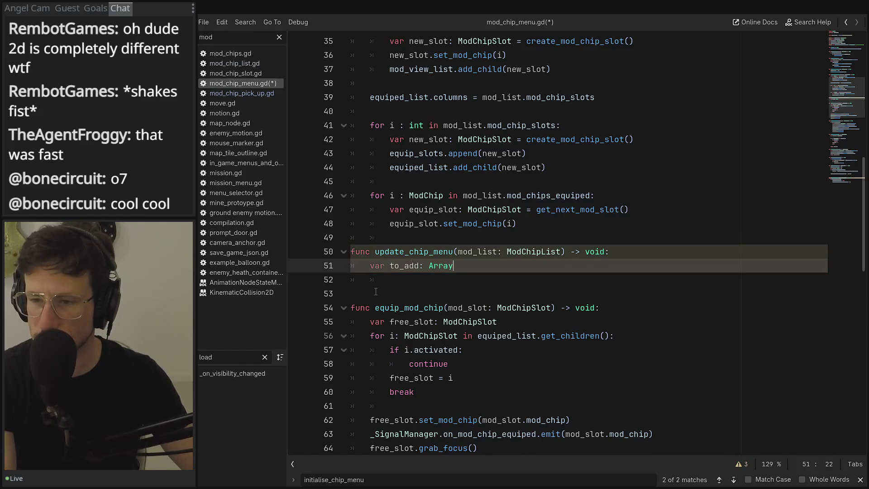
text([Mod)
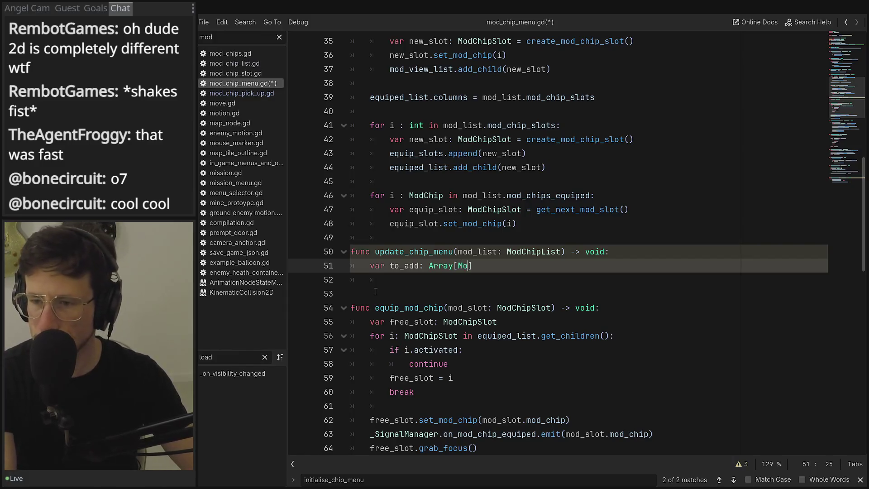
key(Return)
text(])
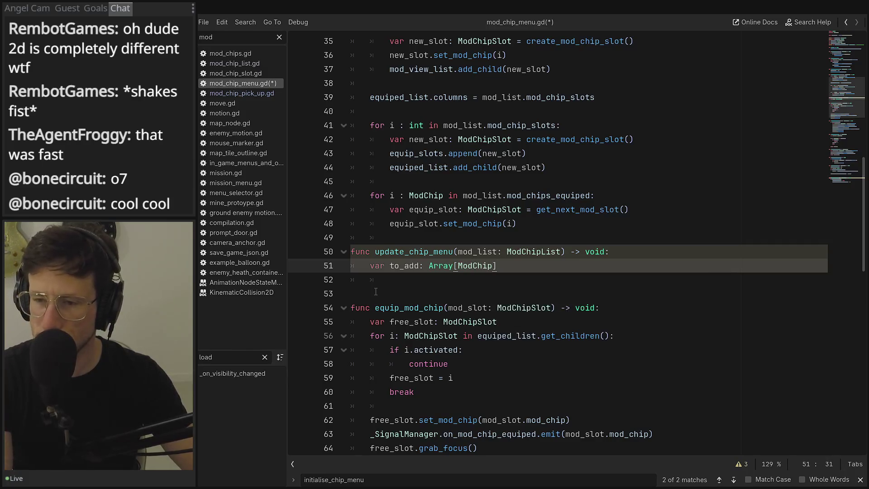
key(Return)
Write for i : ModChipSlot in mod_view_list.get_children(): and begin an if i.m check
text(var)
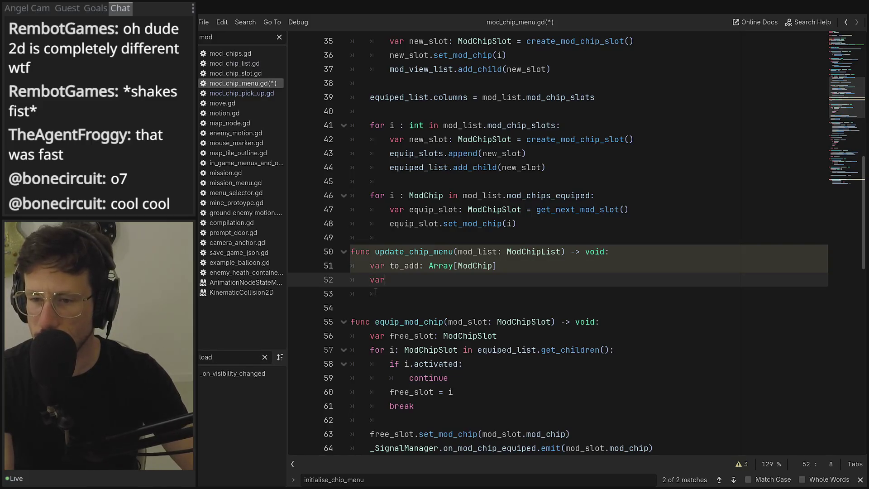
key(BackSpace)
key(BackSpace)
key(BackSpace)
text(for )
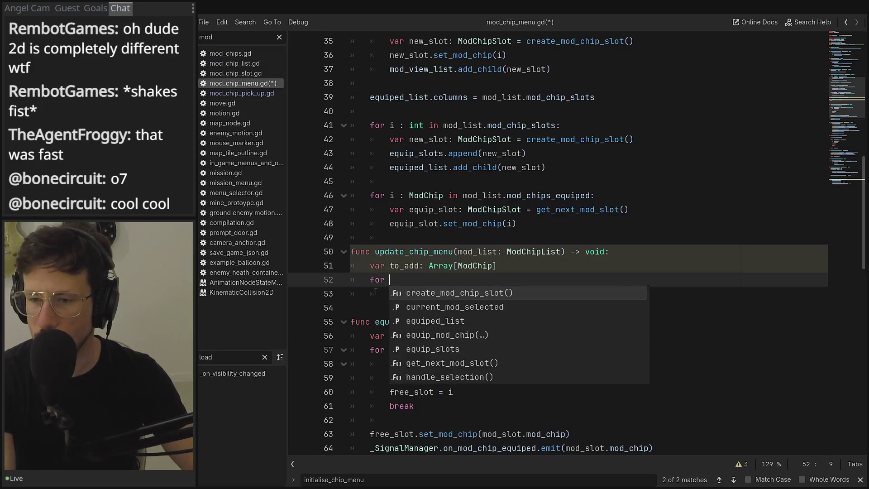
text(i : mod)
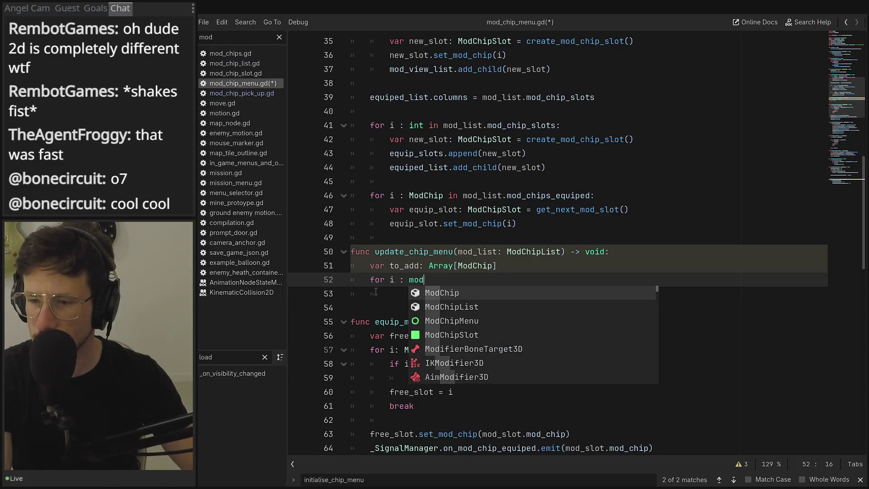
key(Down)
key(Down)
key(Down)
key(Return)
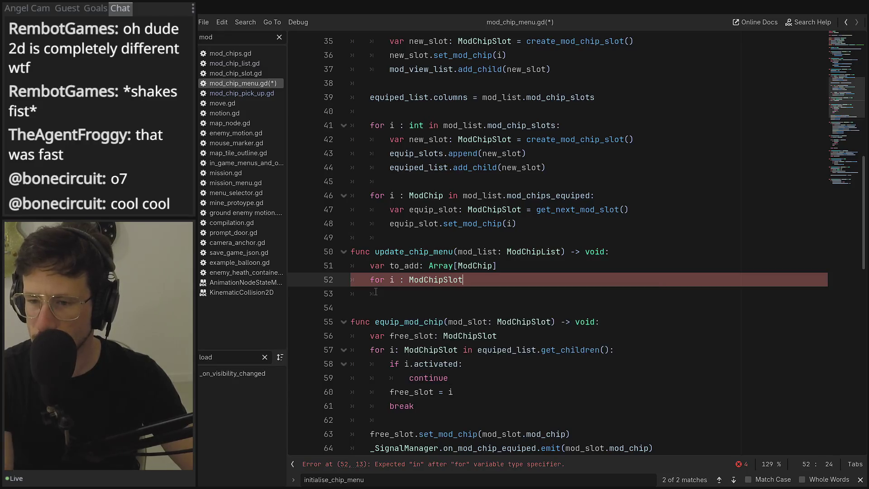
text(in Moed)
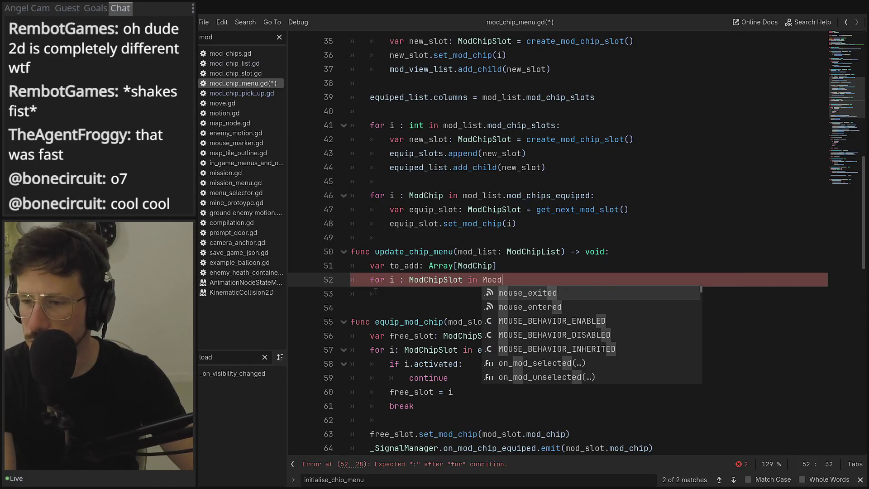
key(Escape)
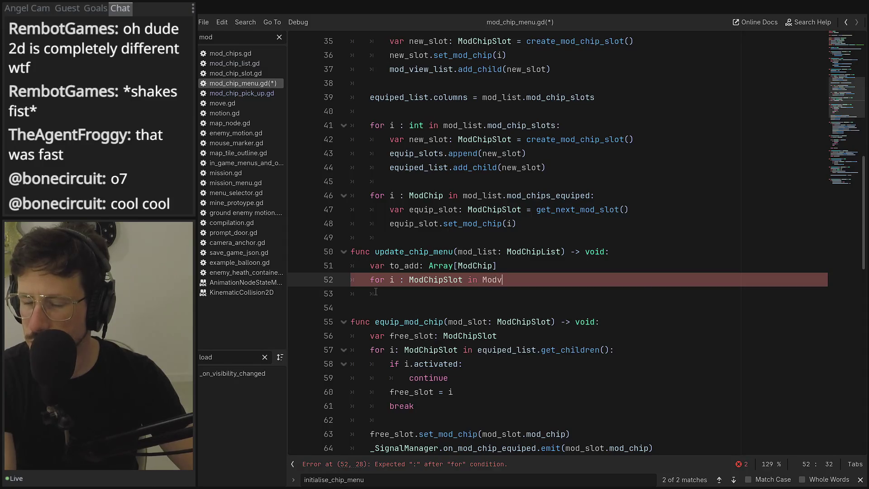
key(Return)
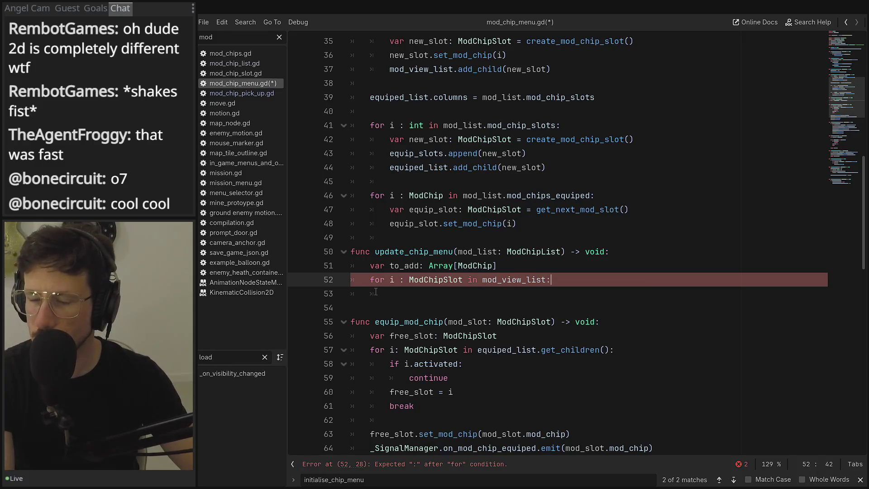
text(.get_g)
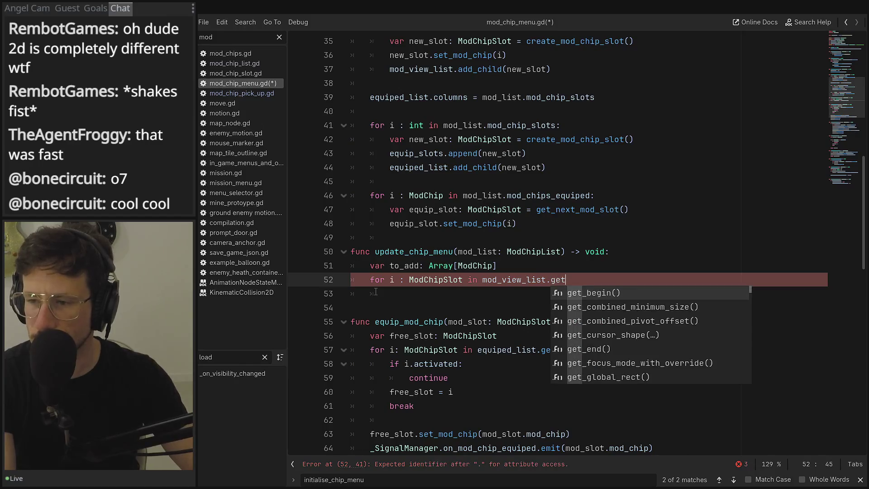
key(BackSpace)
text(chil)
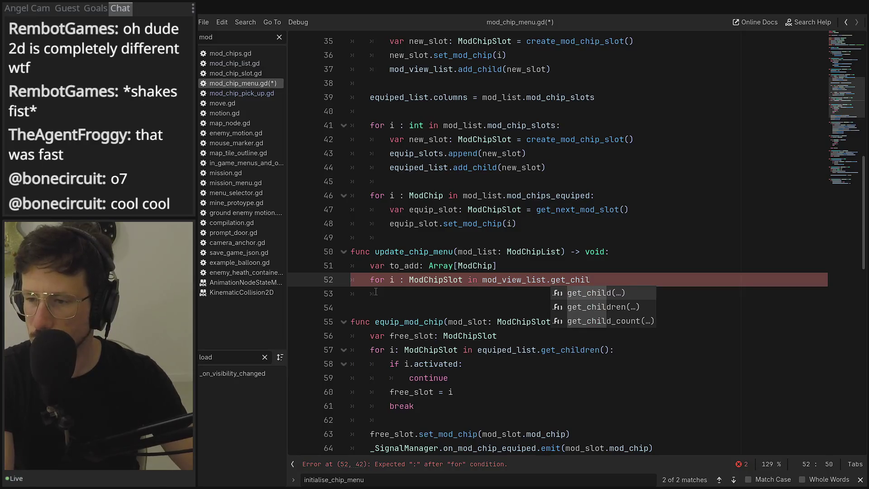
key(Return)
key(Return)
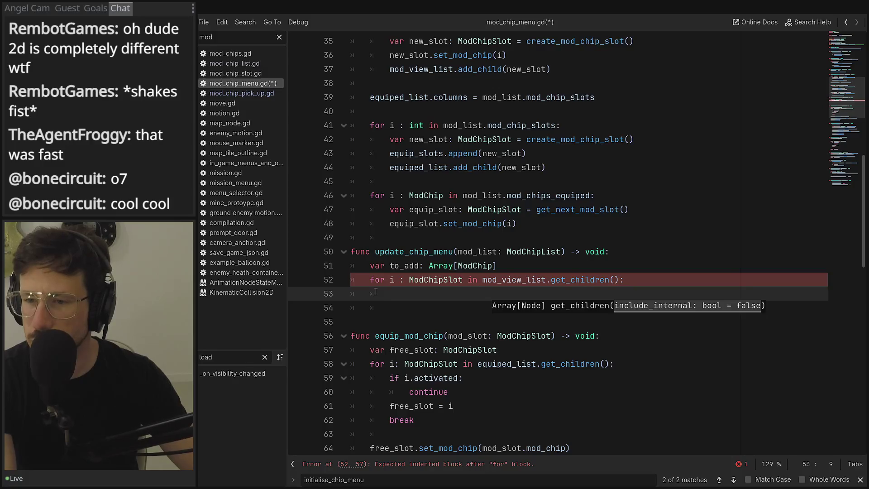
text(if )
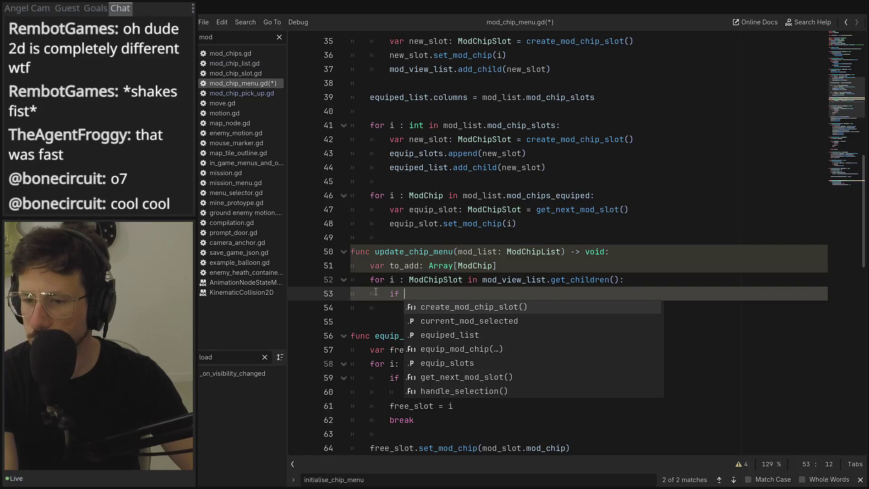
text(i.m)
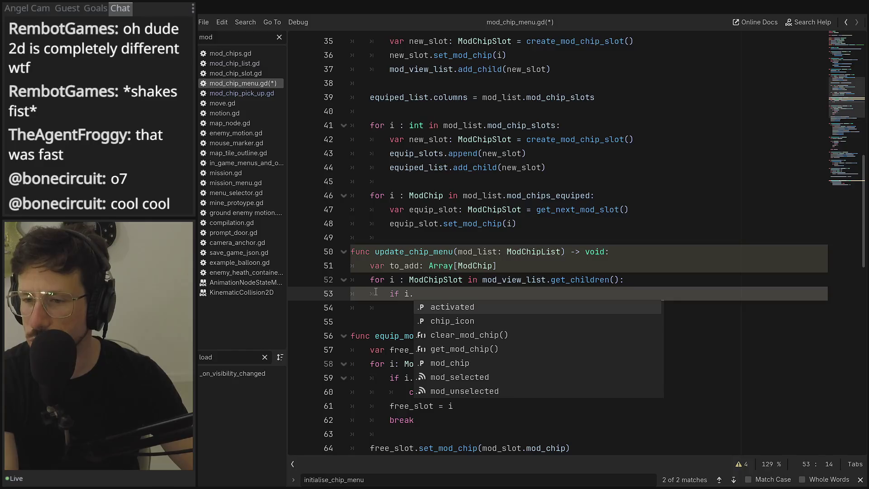
text(mod_chip)
Write the condition 'if mod_list.mod_chips.has(i.mod_chip)' on line 53
key(Return)
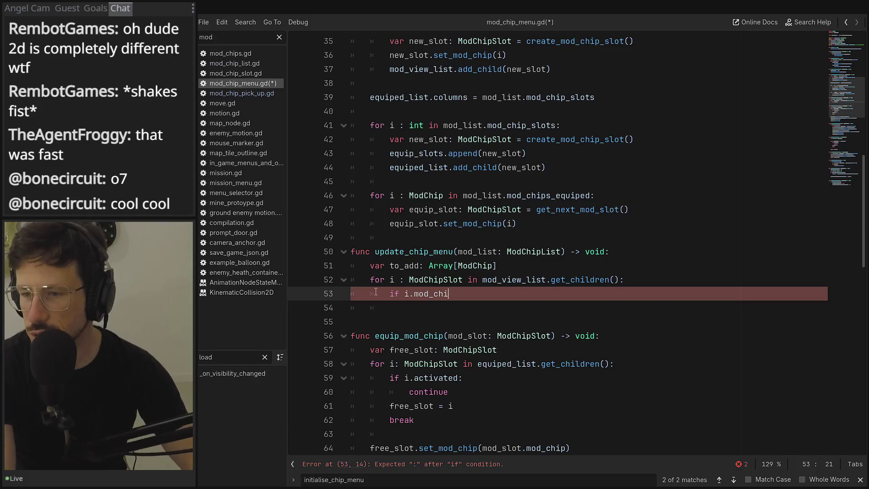
click(404, 294)
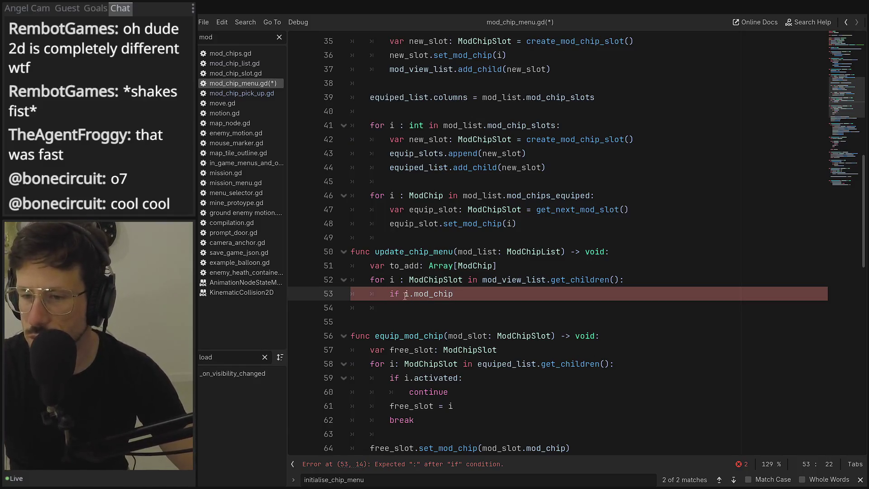
text(mod)
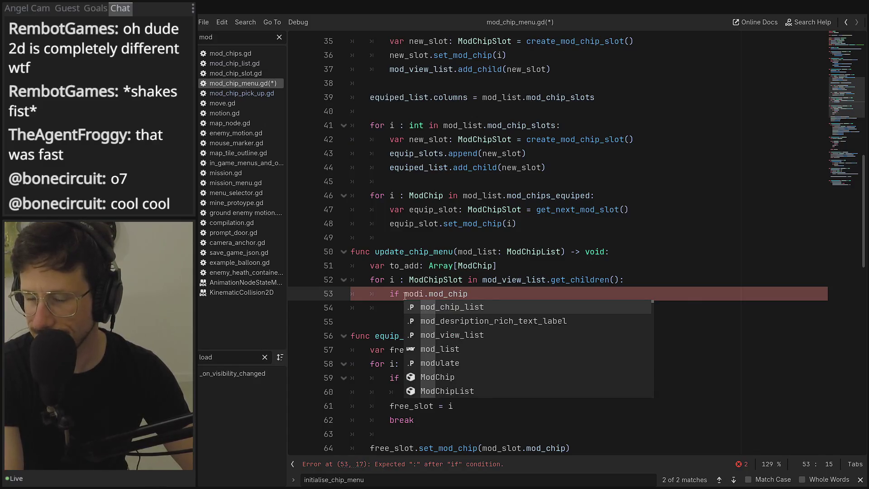
text(_list.)
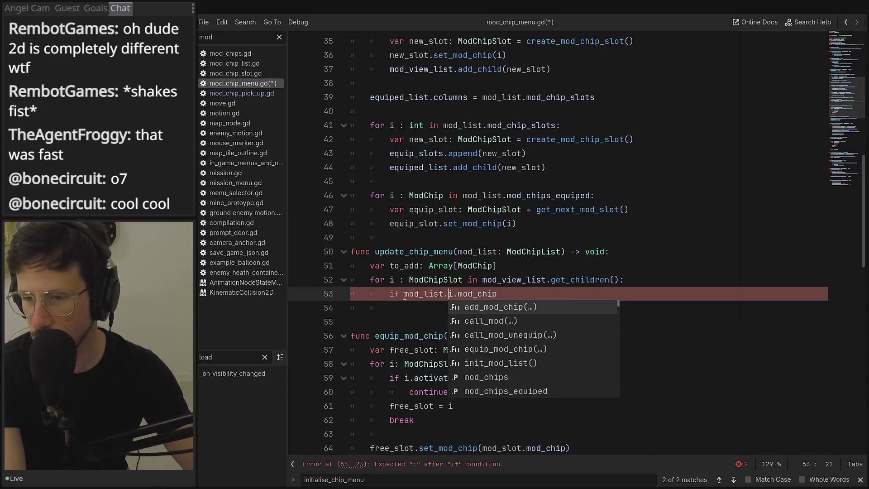
text(mod)
key(Return)
text(.has()
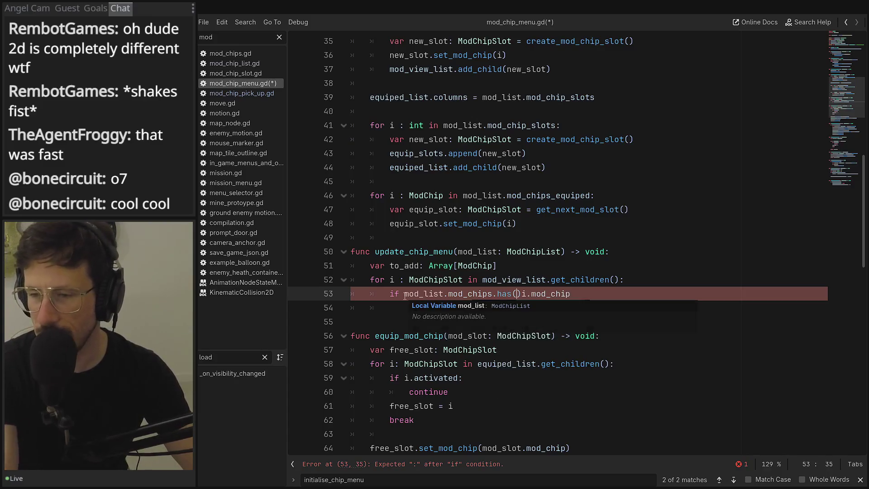
key(Delete)
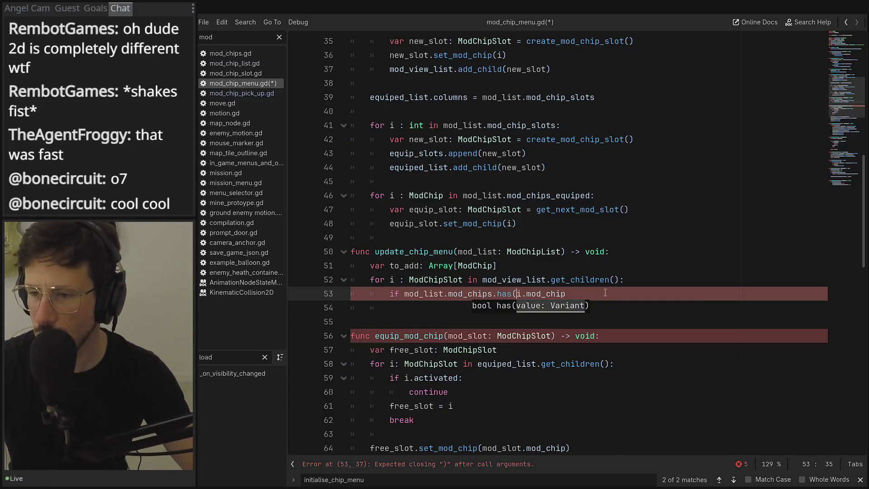
click(605, 293)
text())
End the if line with a colon, add 'continue' beneath it, and select lines 52–54
key(Return)
text(con)
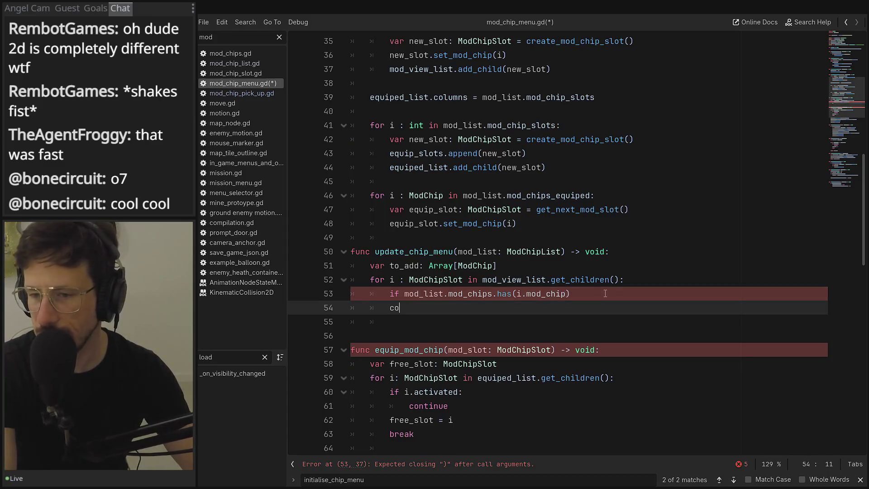
key(BackSpace)
key(BackSpace)
key(BackSpace)
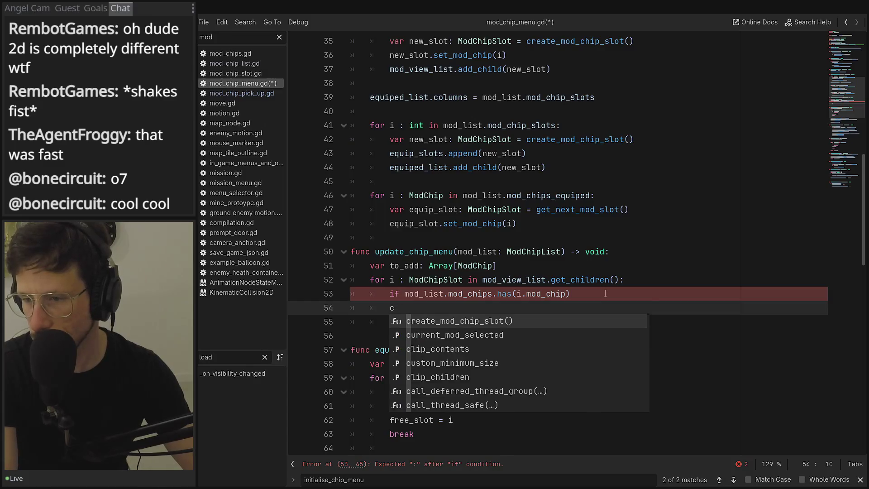
text(:)
key(Return)
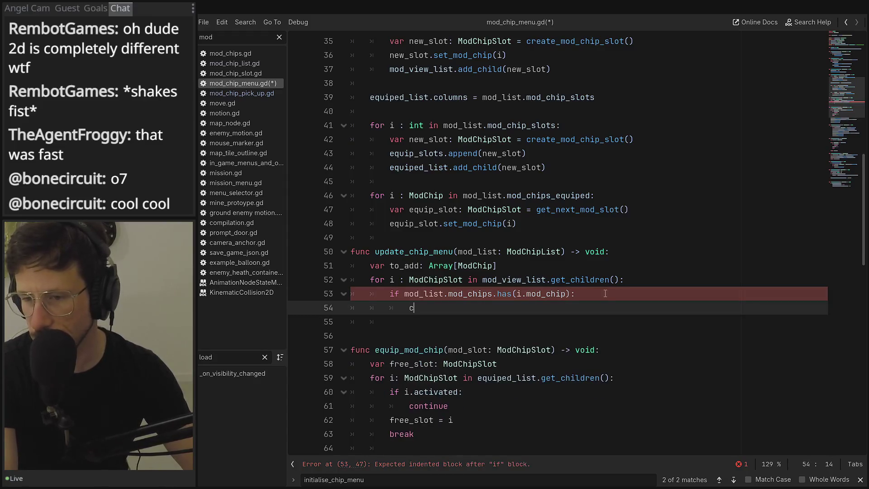
text(con)
key(Down)
key(Down)
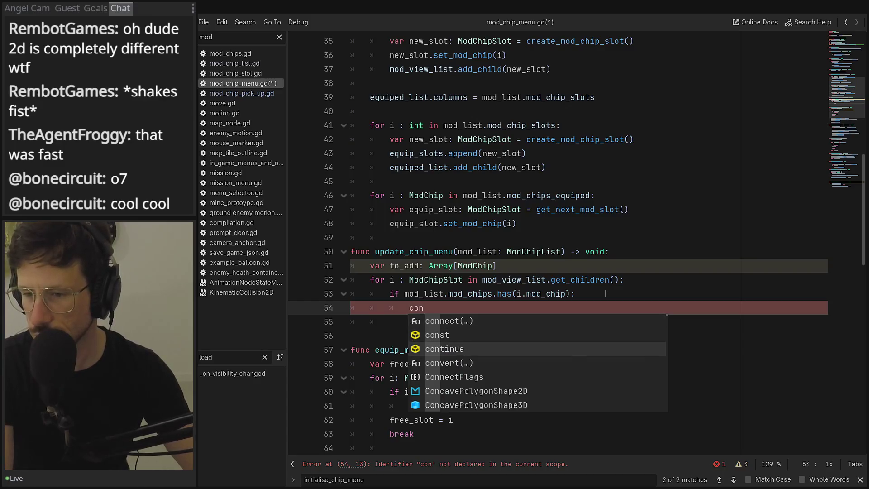
key(Return)
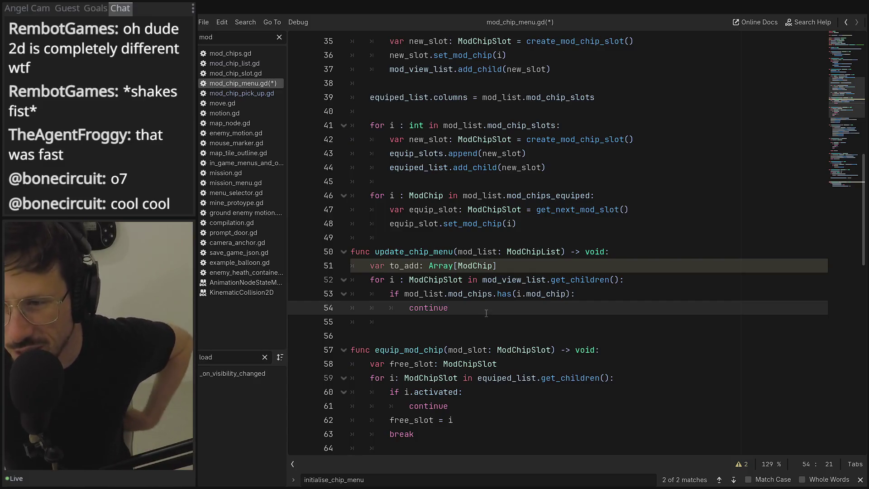
mouse_move(486, 314)
mouse_down()
mouse_move(351, 295)
mouse_move(322, 277)
mouse_up()
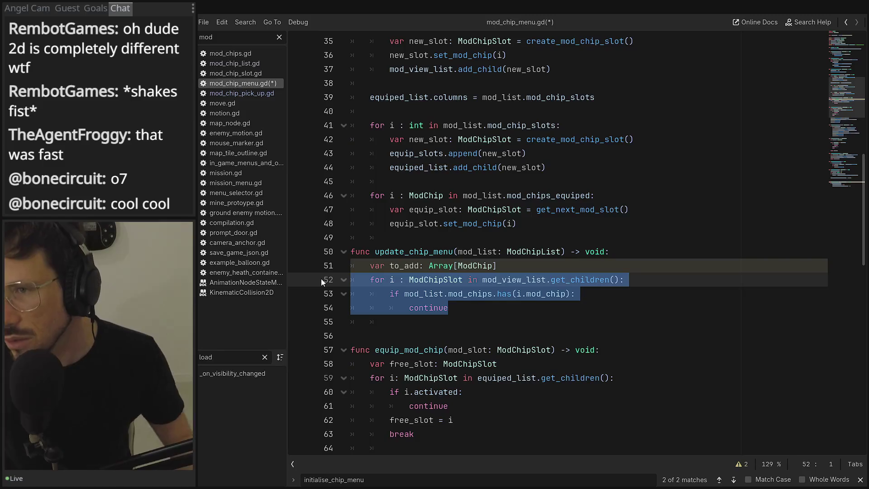
scroll(449, 248, up, 7)
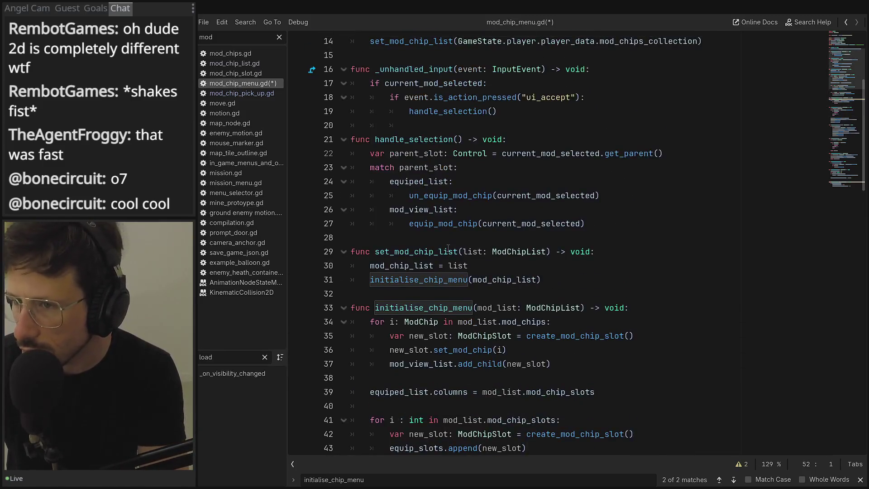
scroll(448, 248, up, 3)
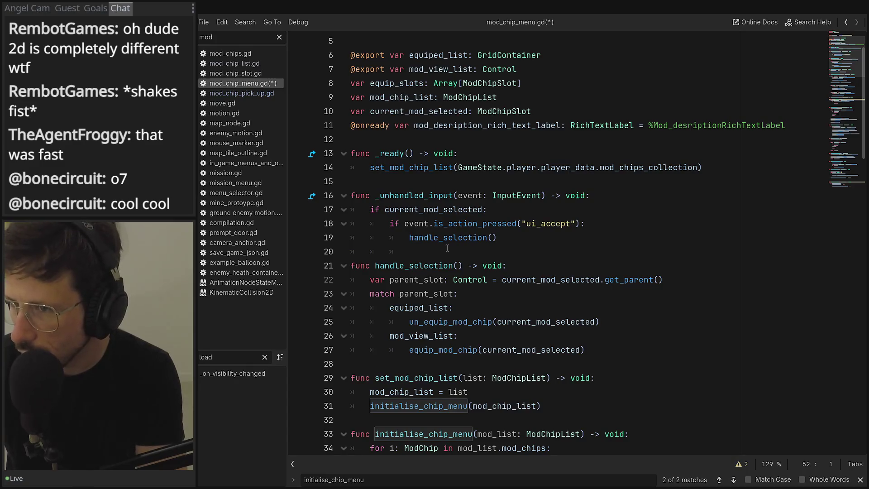
double_click(407, 98)
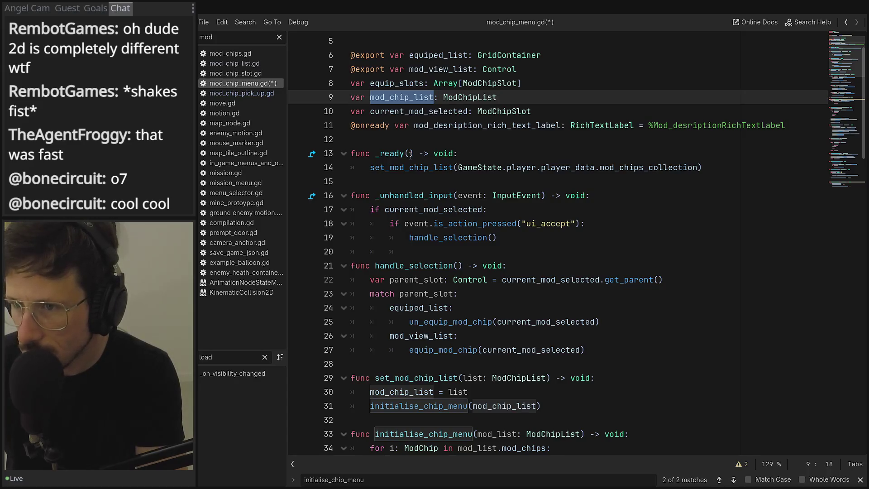
scroll(409, 155, down, 6)
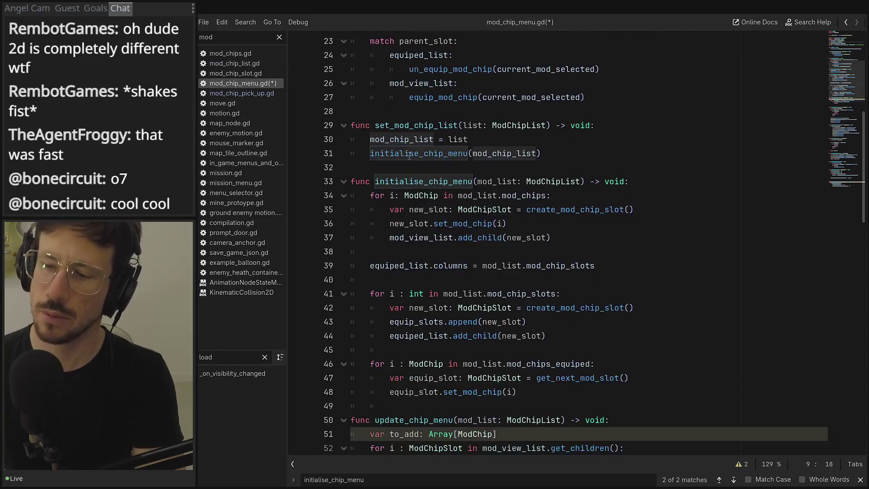
scroll(408, 154, down, 2)
scroll(408, 154, up, 5)
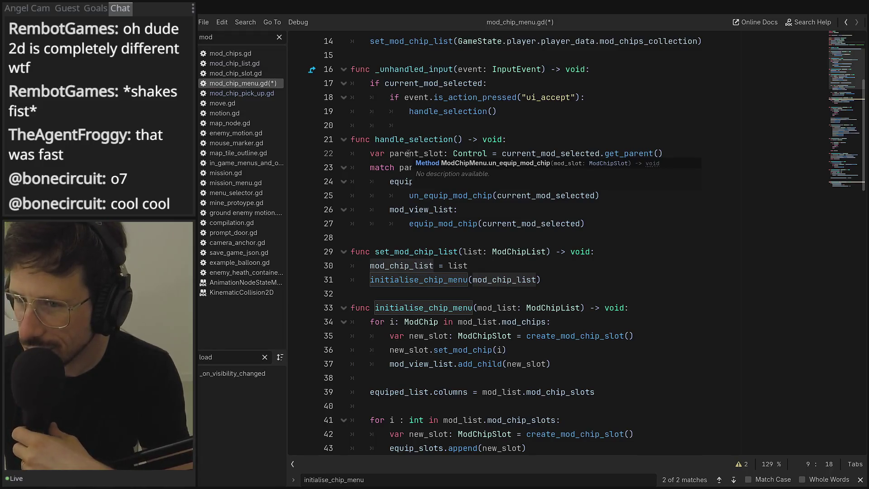
scroll(408, 155, up, 4)
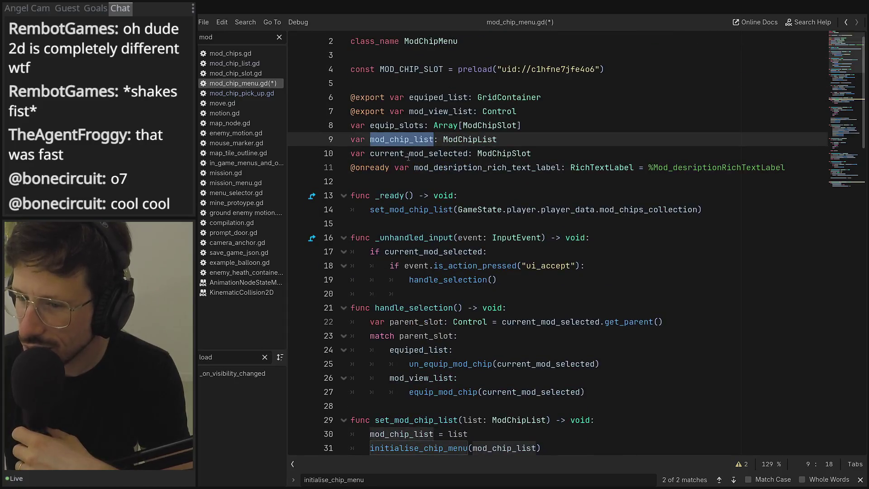
scroll(408, 156, down, 2)
scroll(409, 156, down, 2)
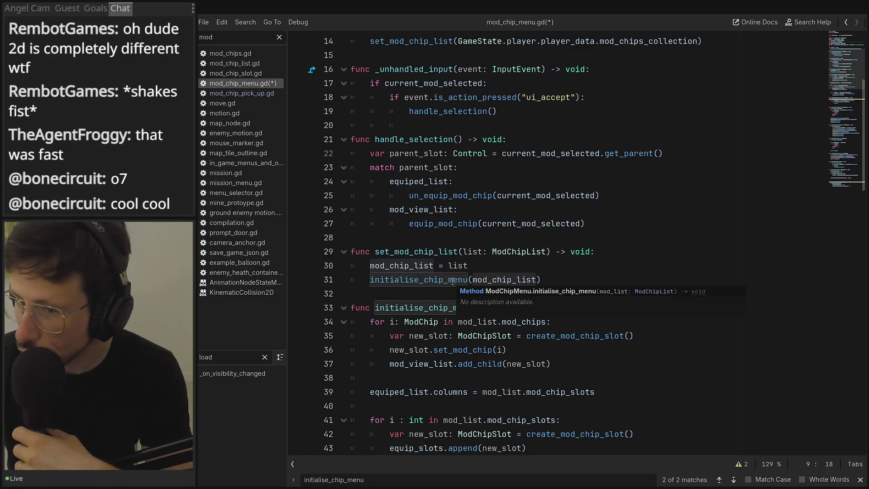
scroll(441, 266, up, 4)
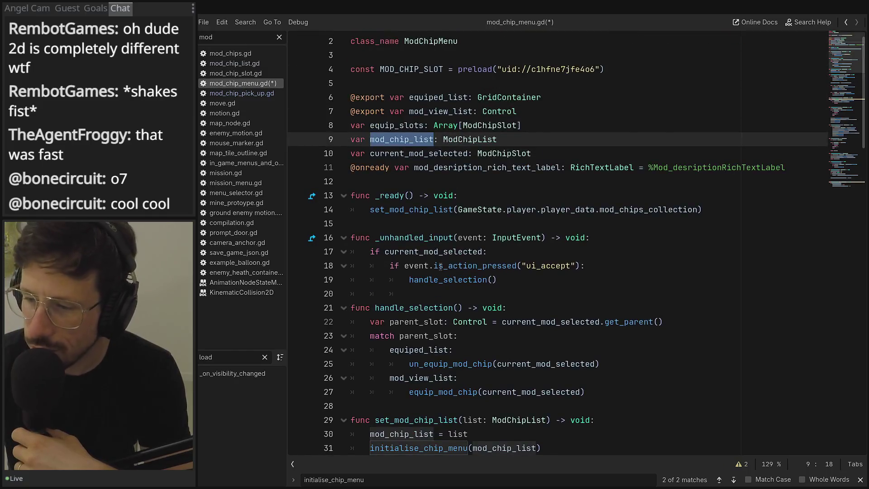
mouse_move(441, 267)
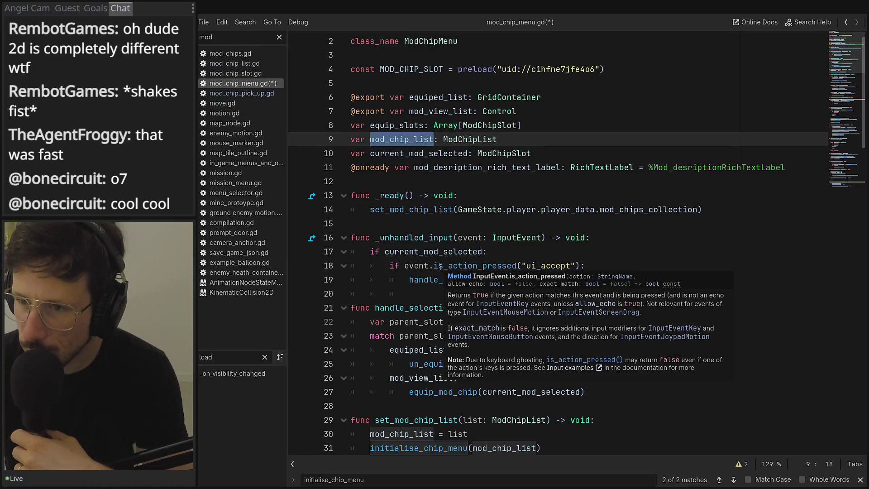
scroll(440, 266, down, 1)
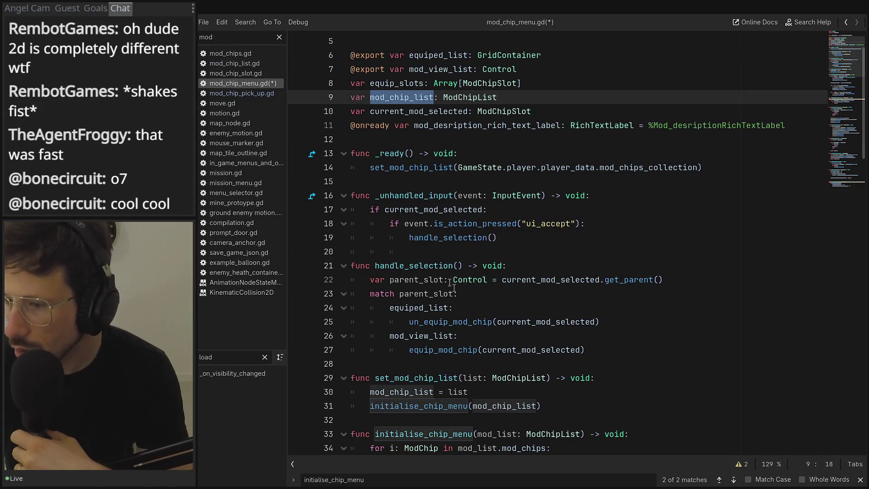
scroll(440, 266, down, 2)
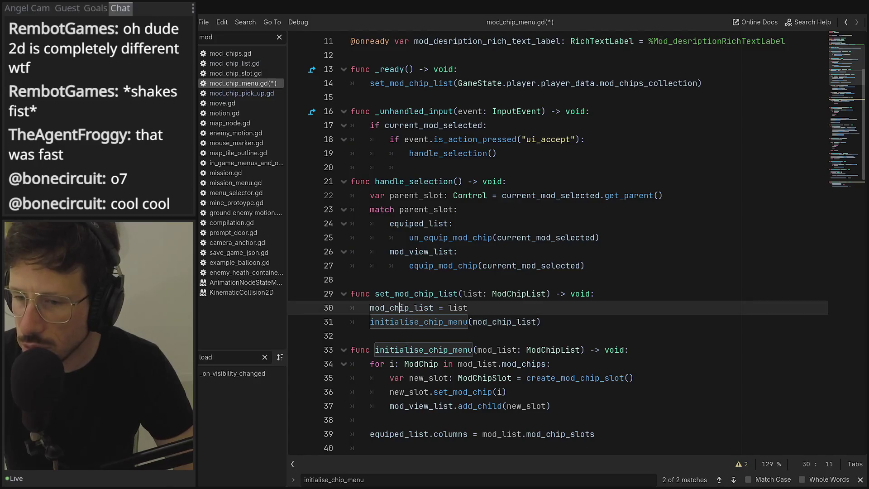
Find every whole-word occurrence of mod_chip_list in the script, stepping through each match
double_click(401, 307)
key(ctrl+f)
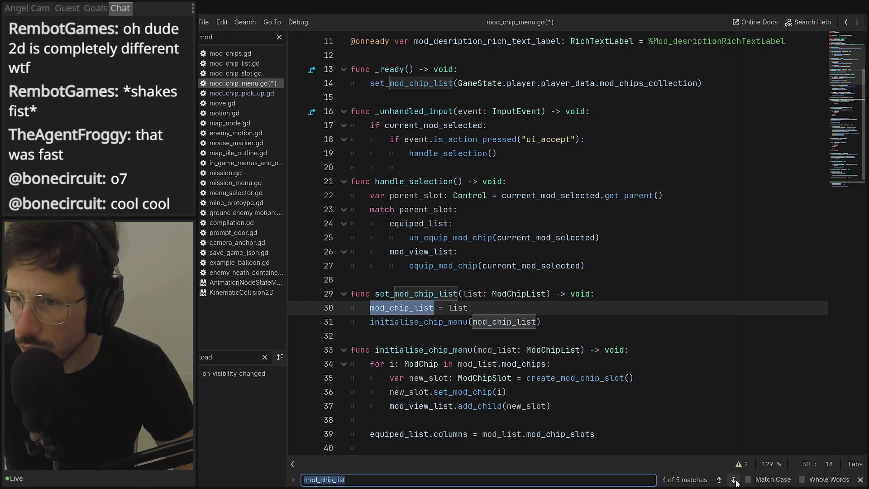
click(735, 480)
click(734, 480)
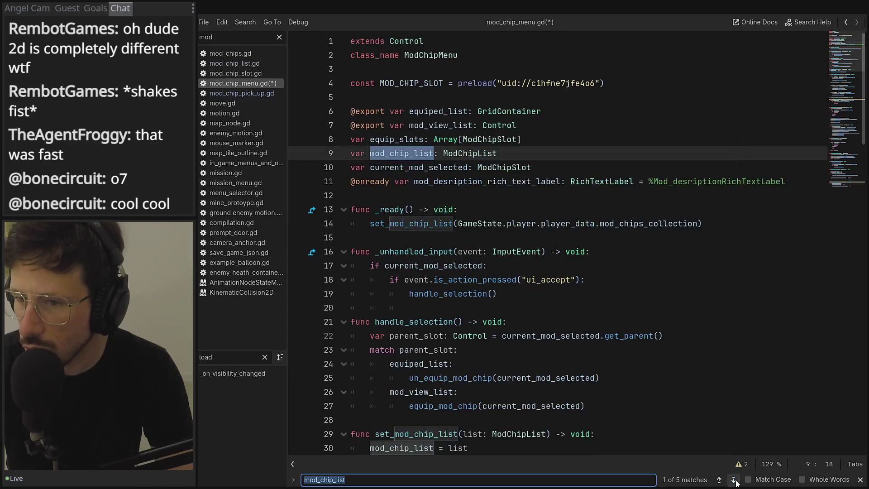
click(734, 480)
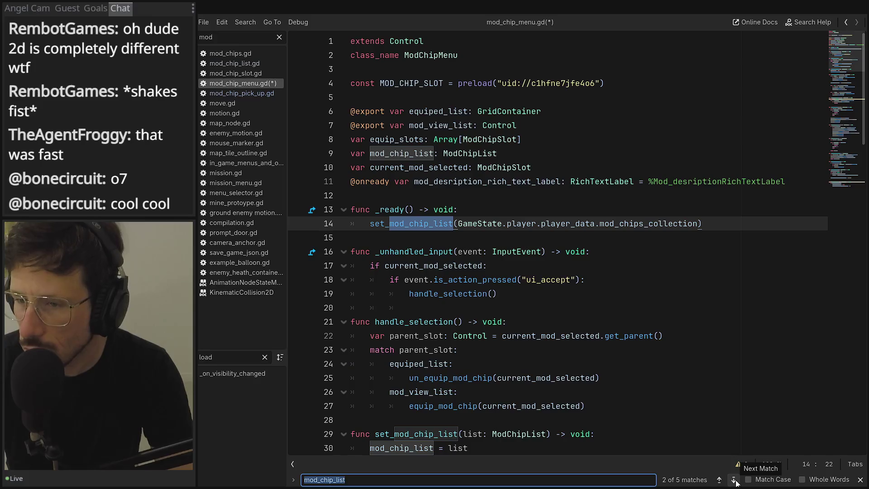
click(802, 479)
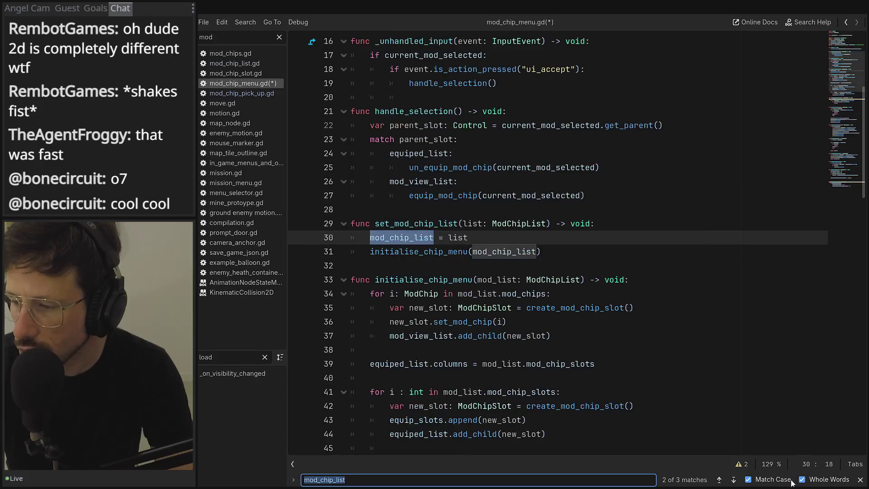
click(734, 480)
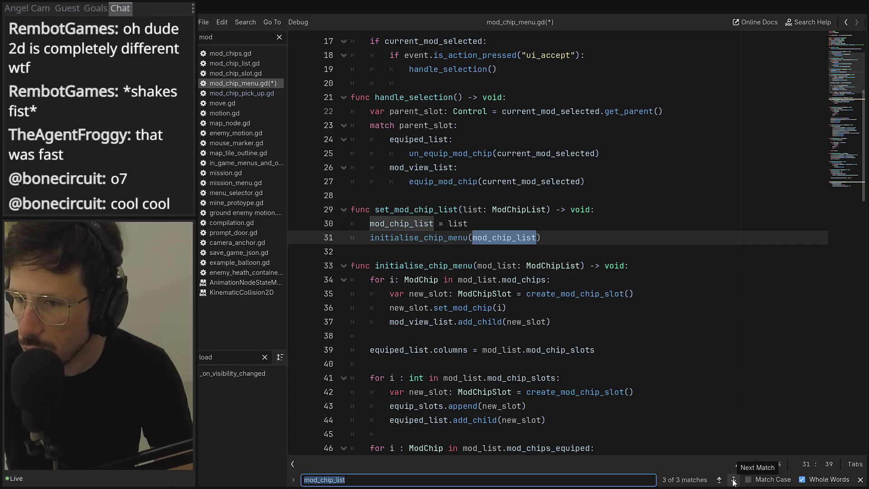
click(734, 480)
click(734, 480)
click(734, 480)
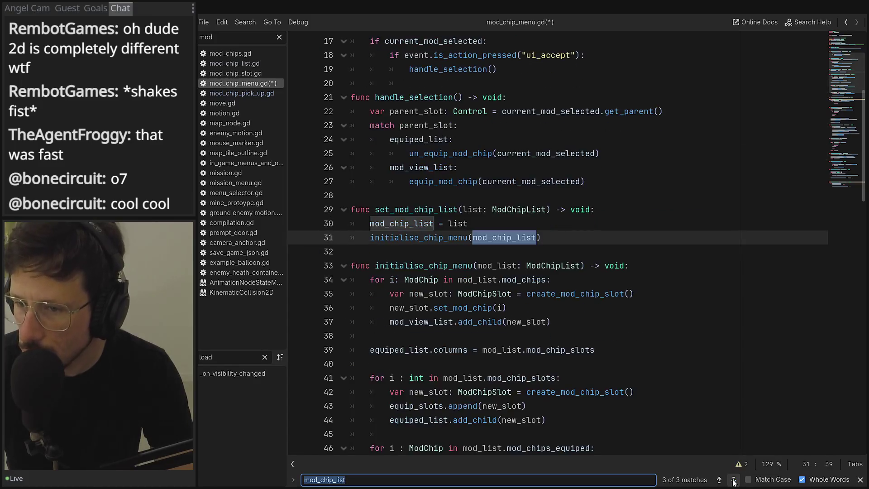
click(734, 480)
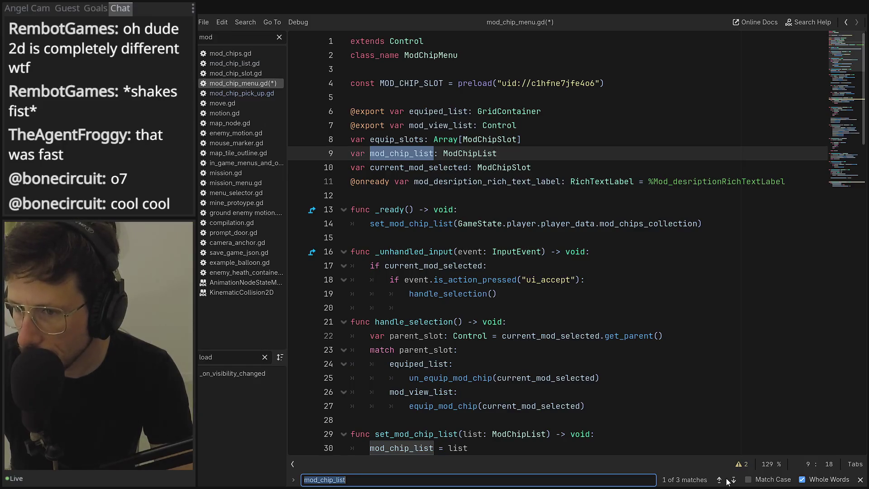
scroll(440, 232, down, 5)
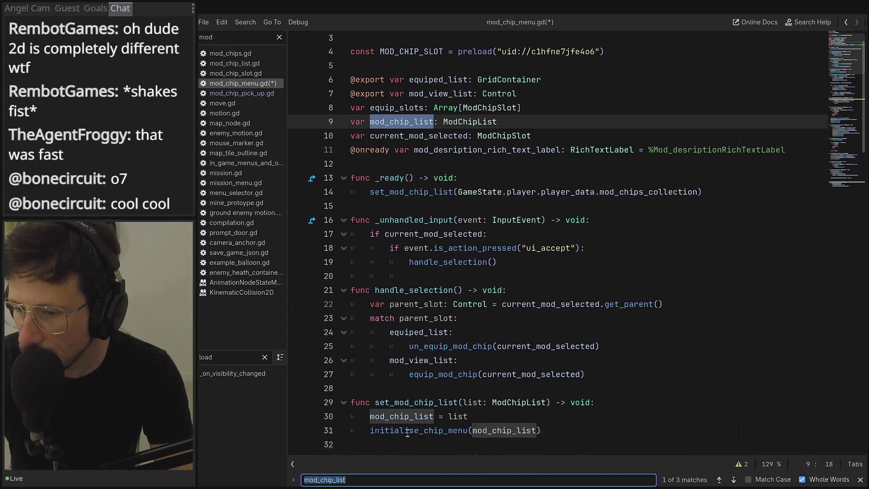
Replace the old for/if/continue block on lines 52–54 with a new 'for i' line
scroll(433, 276, down, 3)
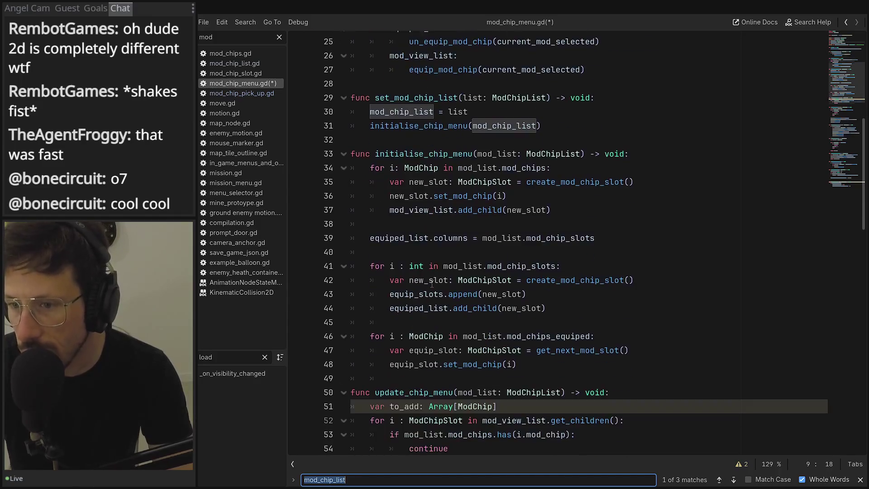
scroll(427, 301, down, 5)
scroll(428, 301, up, 4)
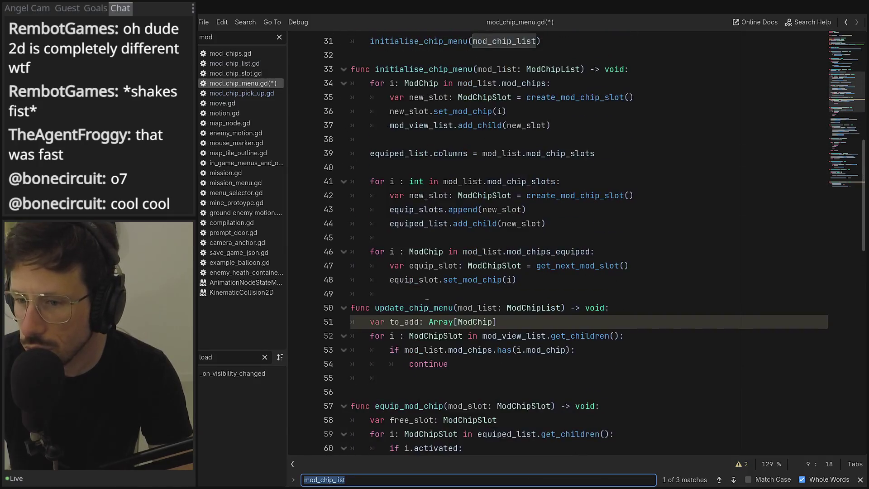
scroll(417, 354, up, 2)
mouse_move(450, 447)
mouse_down()
mouse_move(340, 404)
mouse_move(344, 418)
mouse_up()
key(BackSpace)
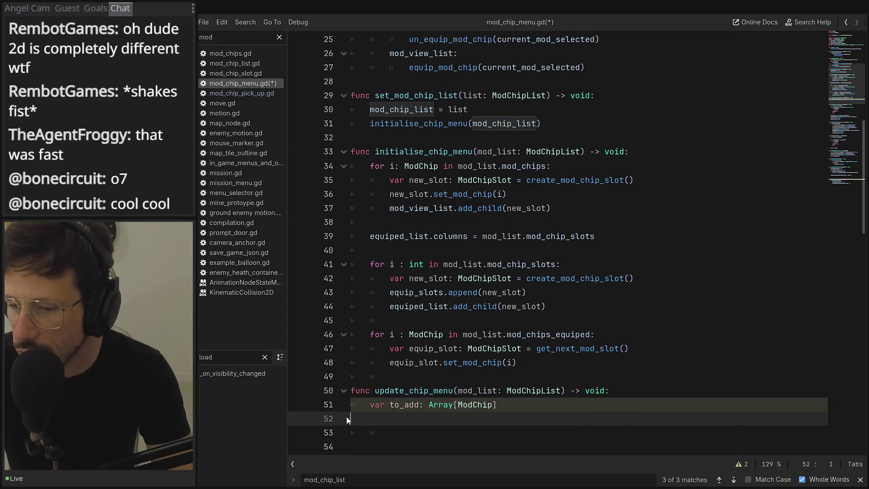
text(for )
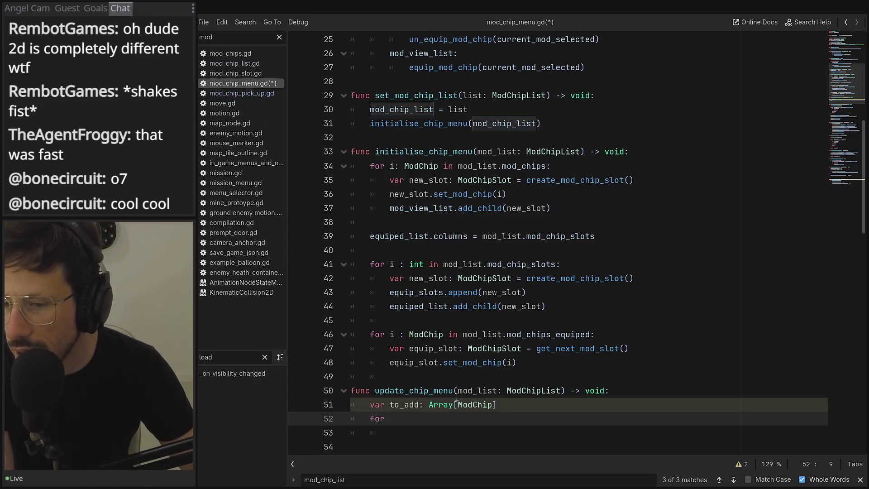
text(i)
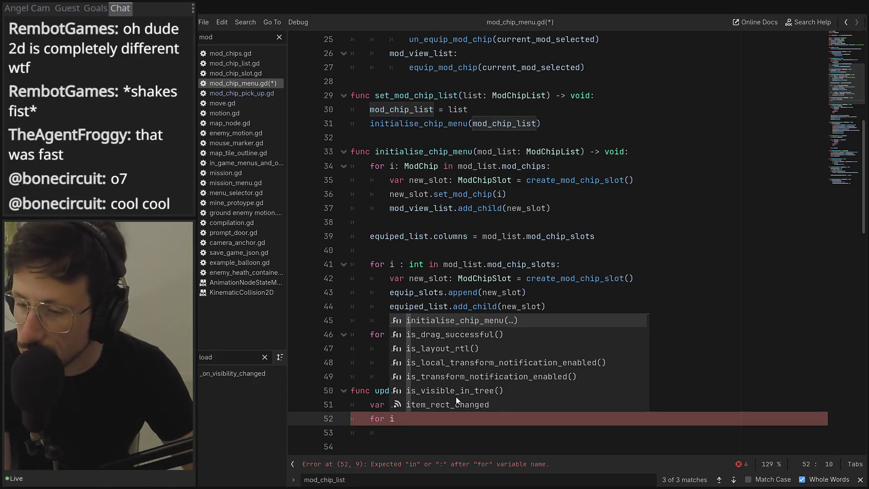
key(Escape)
Rename update_chip_menu's parameter on line 50 to new_mod_list
click(456, 391)
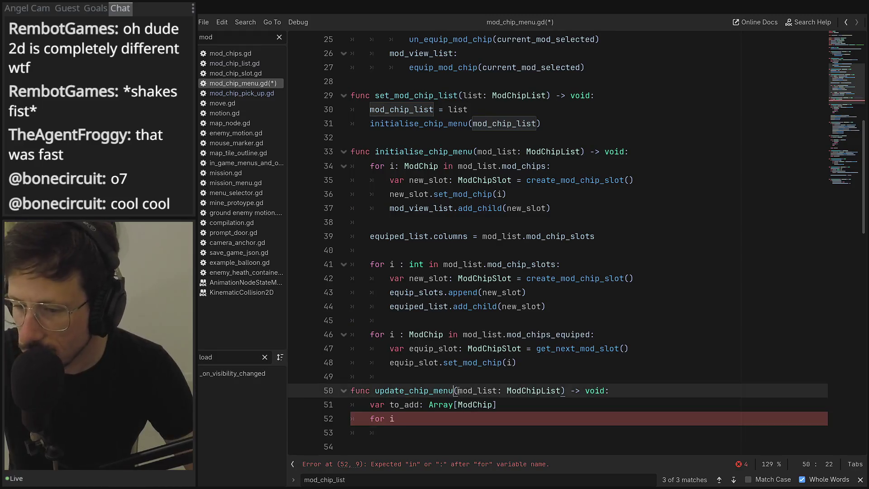
text(n ew)
key(BackSpace)
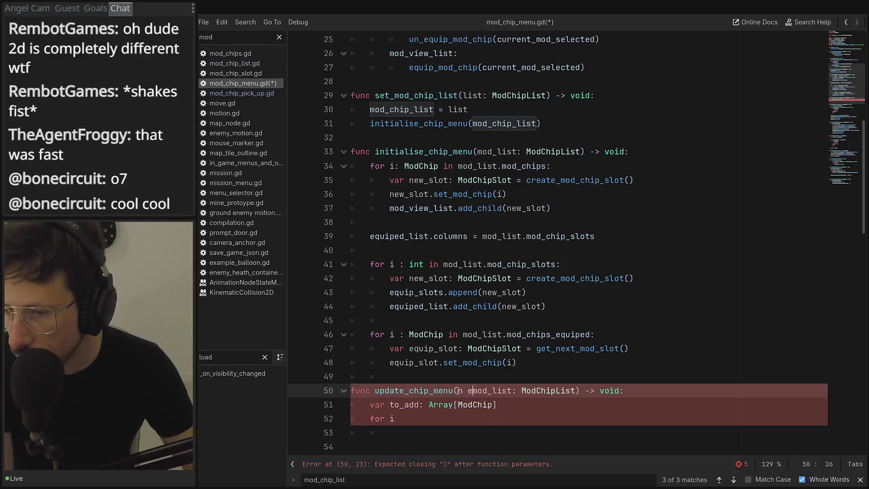
text((new_)
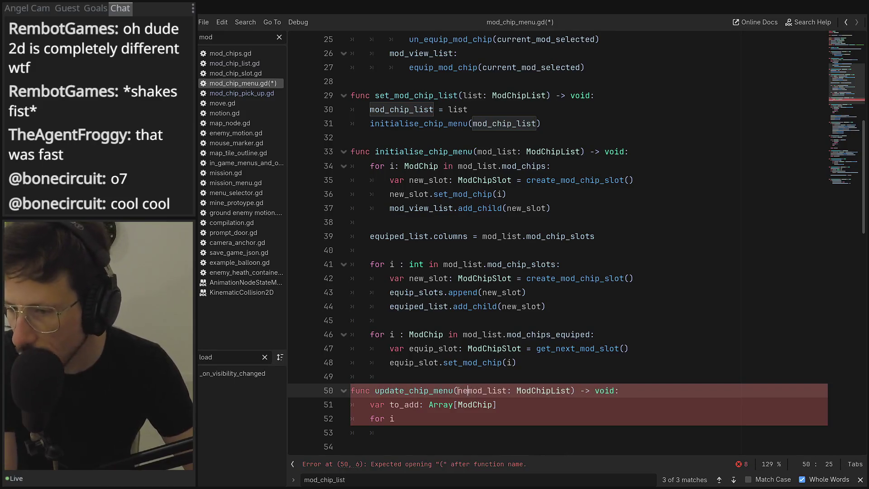
click(449, 418)
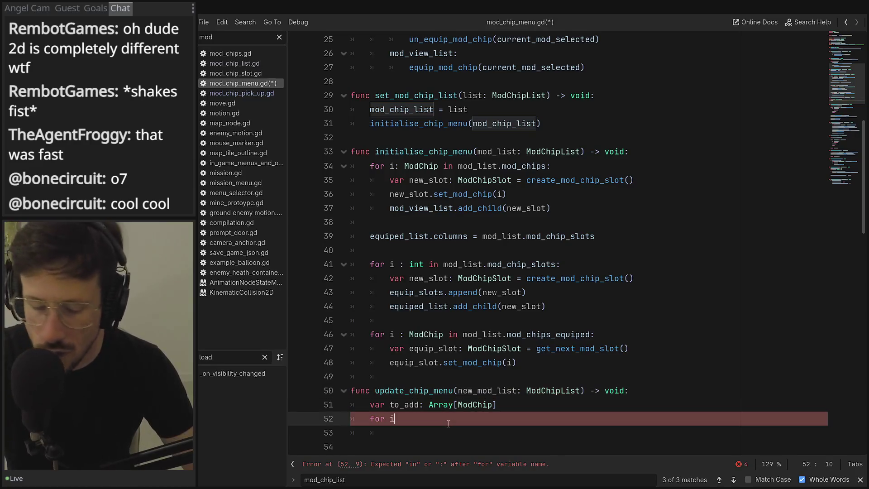
Complete the loop header as 'for i : ModChip in new_mod_list:'
text(in new)
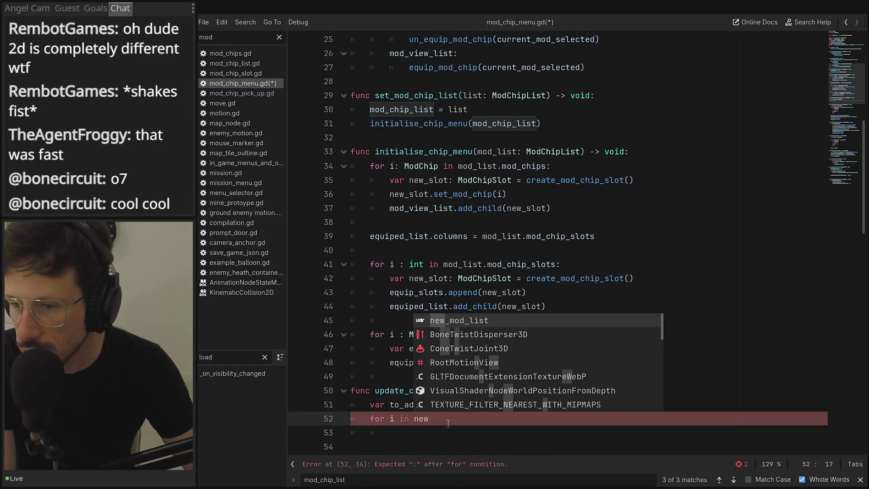
key(Return)
text(:")
key(Return)
key(BackSpace)
key(BackSpace)
key(Return)
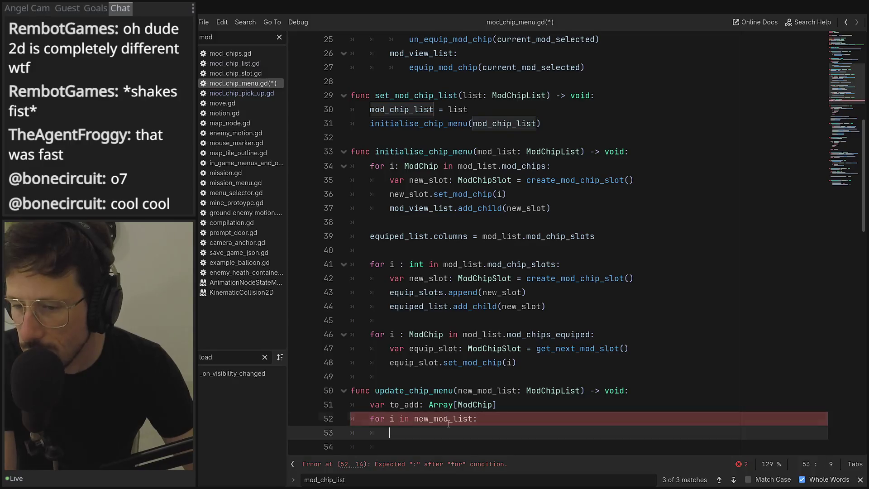
key(Up)
key(Home)
key(Home)
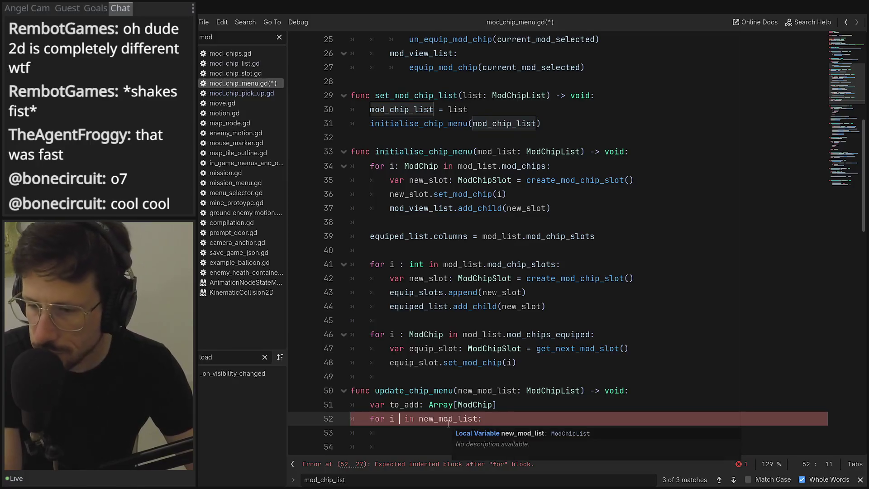
text(: Mod)
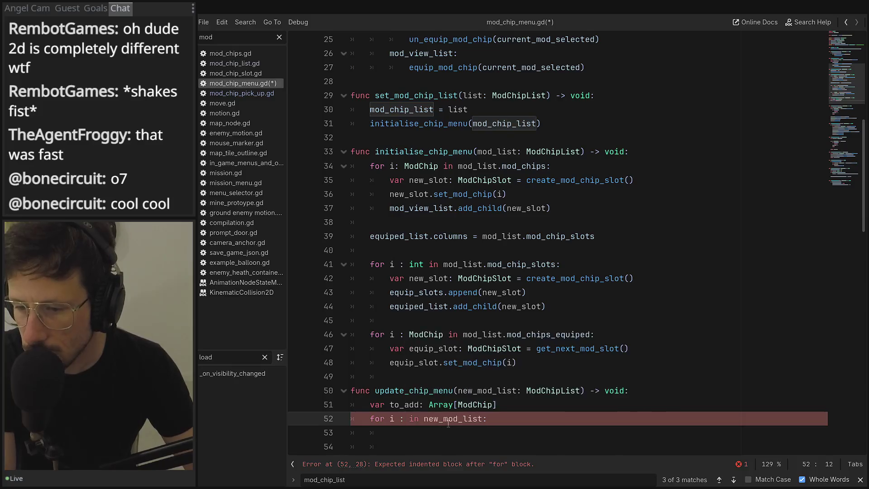
key(Return)
key(Down)
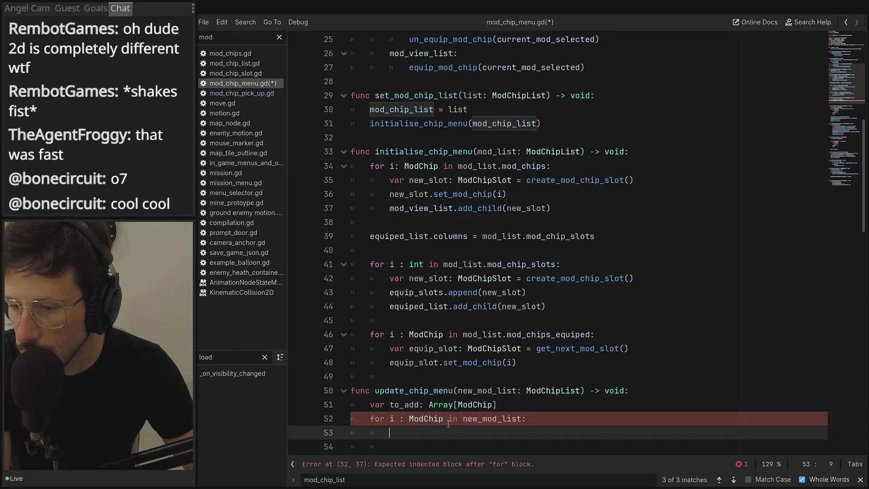
Add 'if mod_chip_list.has(i):' with 'continue' inside the loop body
text(if )
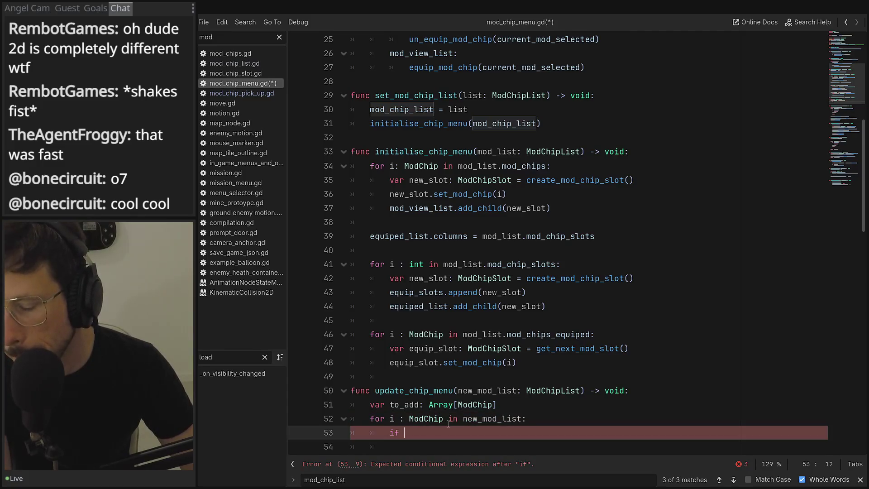
text(mo)
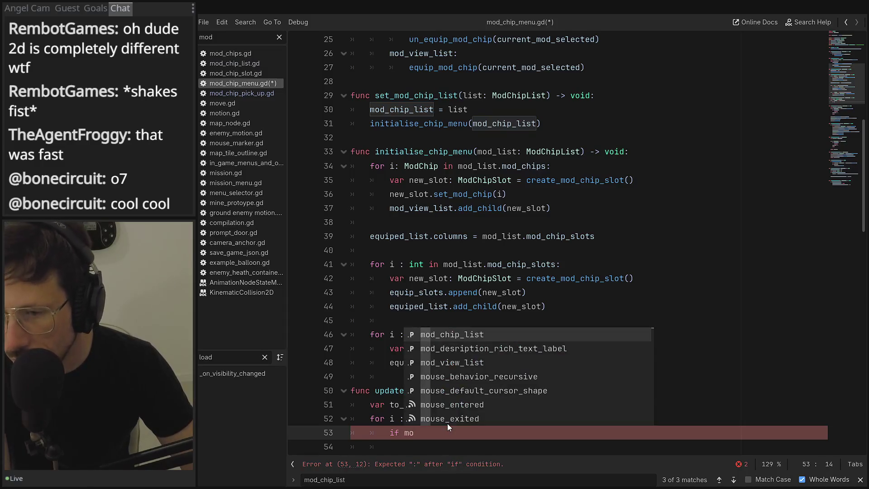
key(Return)
text(.has)
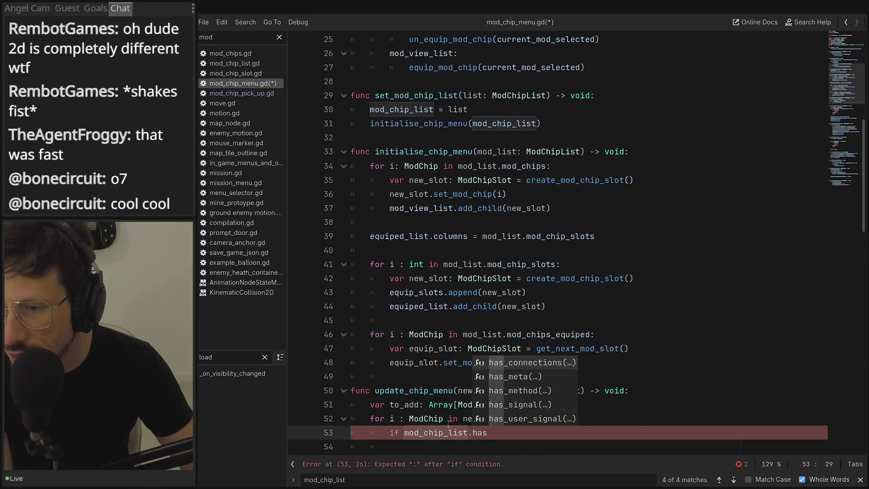
text(()
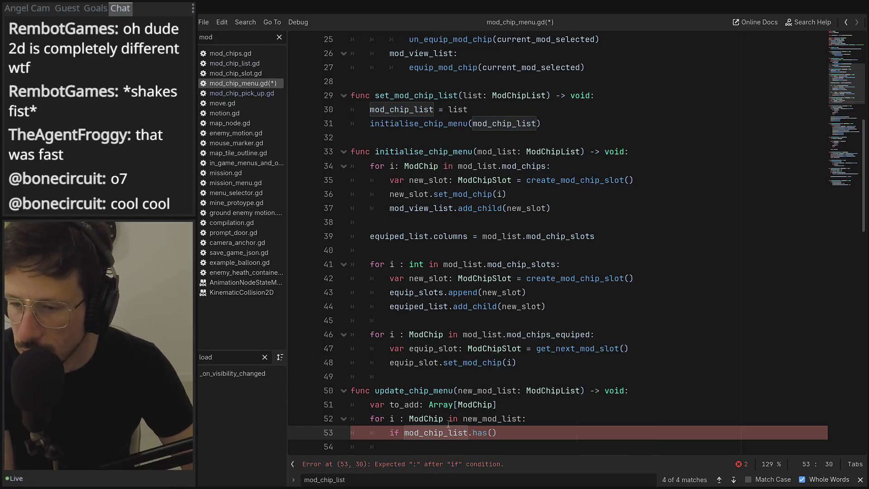
text(i))
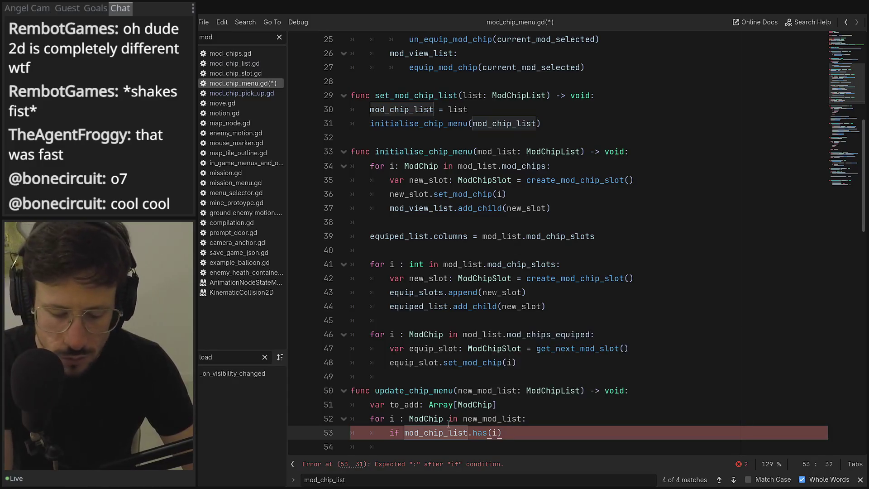
text(:)
key(Return)
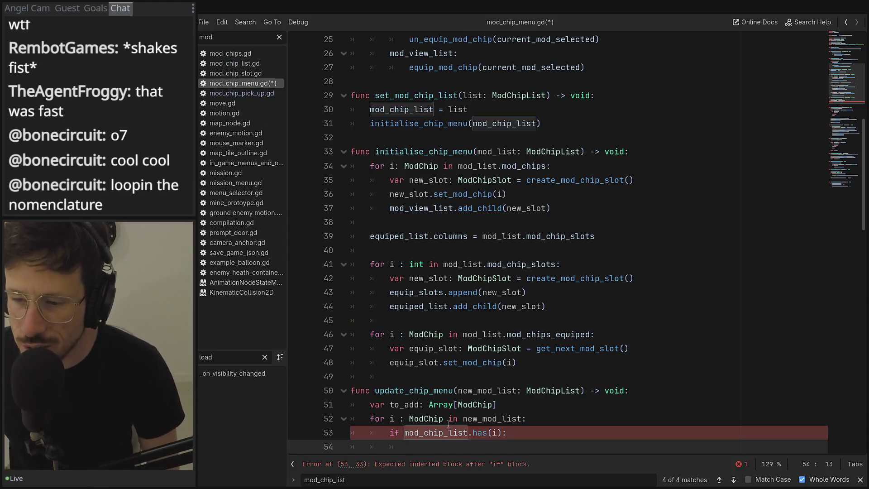
scroll(448, 424, down, 2)
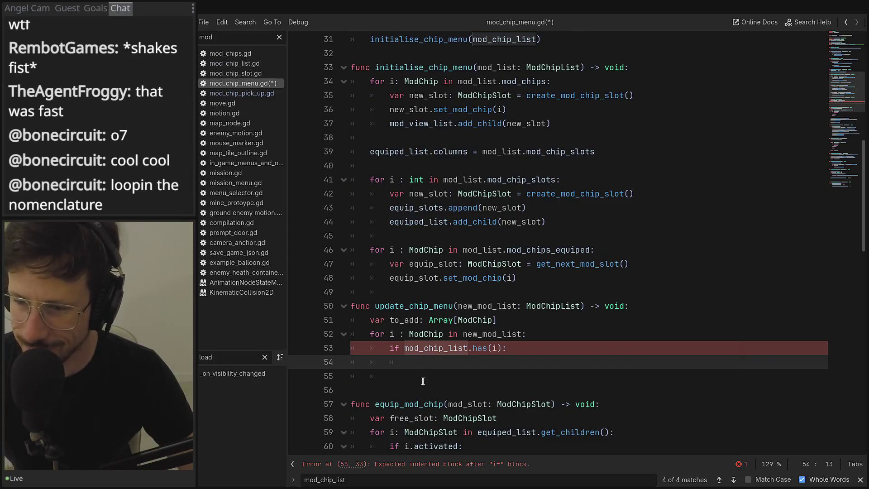
text(con)
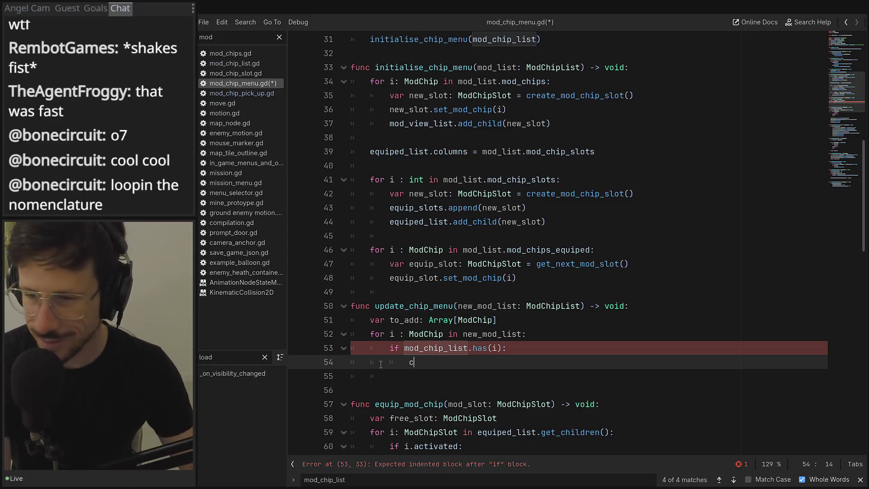
key(Down)
key(Down)
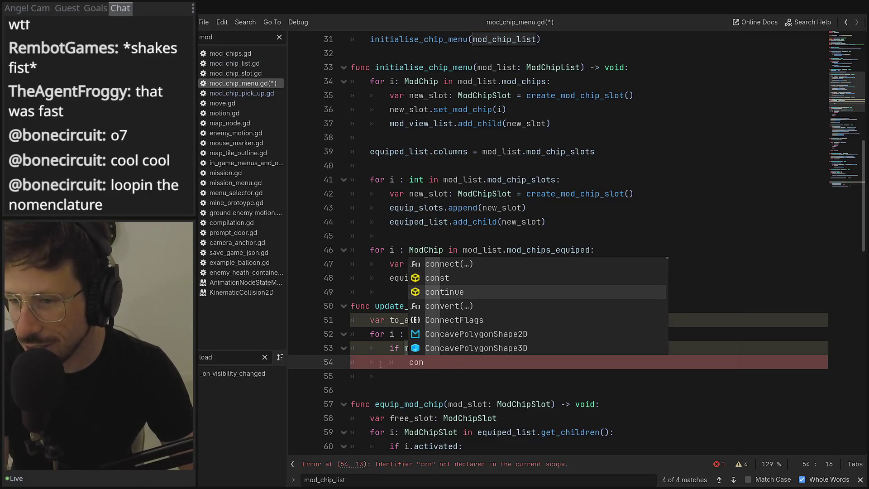
key(Return)
key(Return)
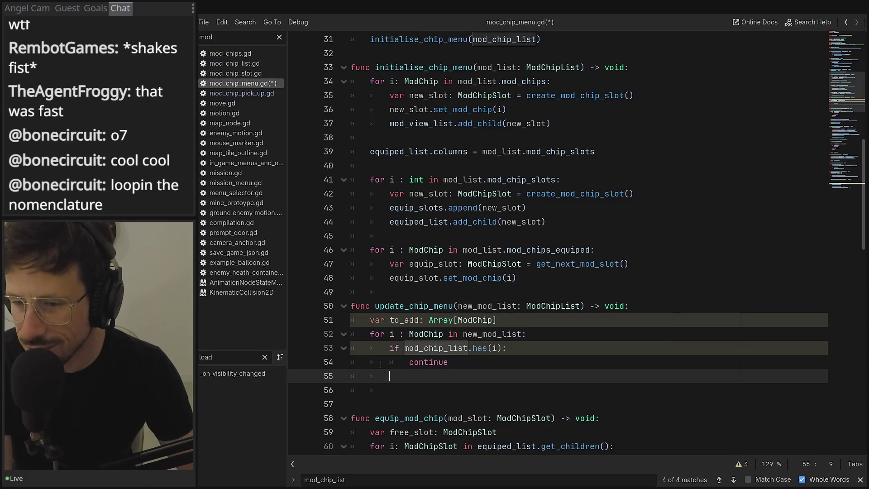
Add an 'else:' branch and start its body with 'to'
text(elsE:)
key(Return)
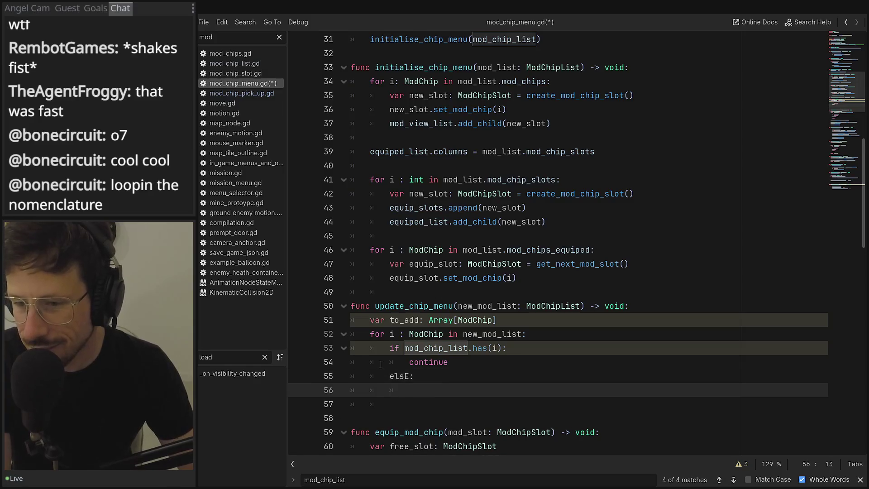
key(BackSpace)
key(BackSpace)
key(BackSpace)
text(e)
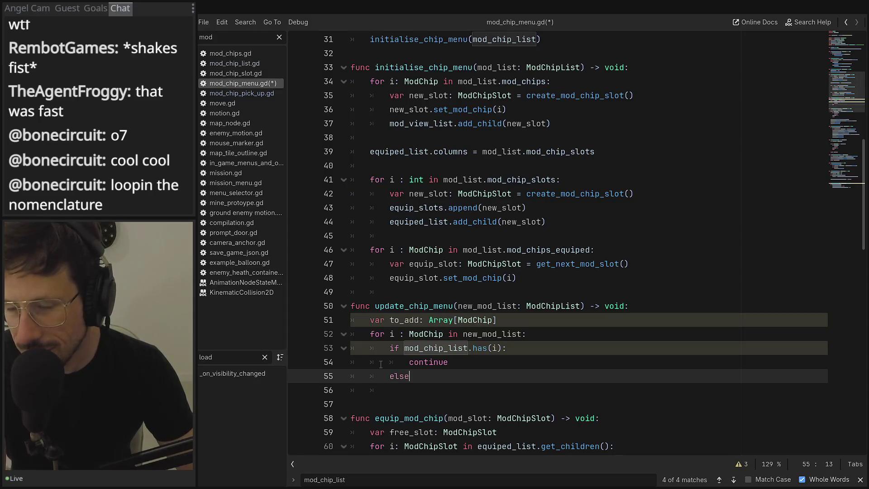
key(Return)
text(top)
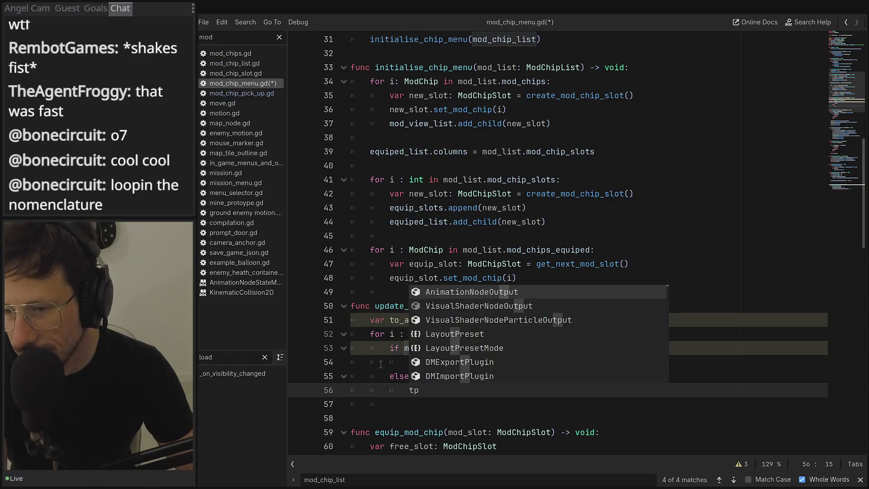
key(BackSpace)
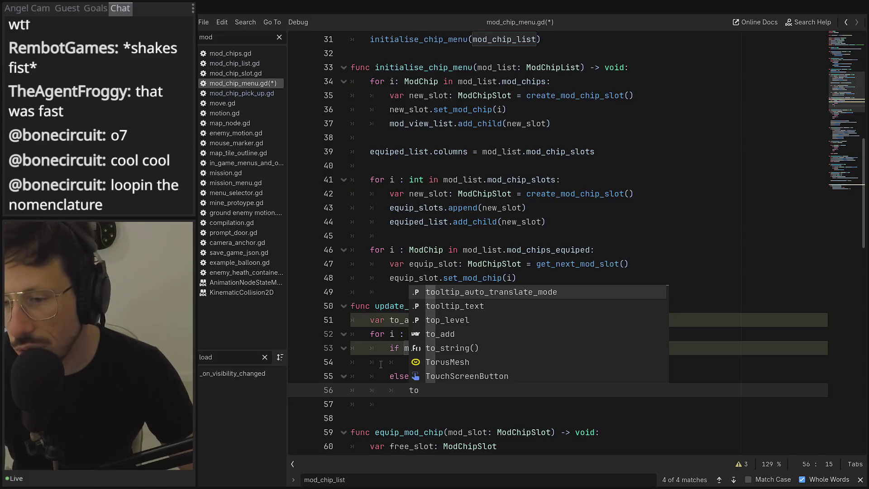
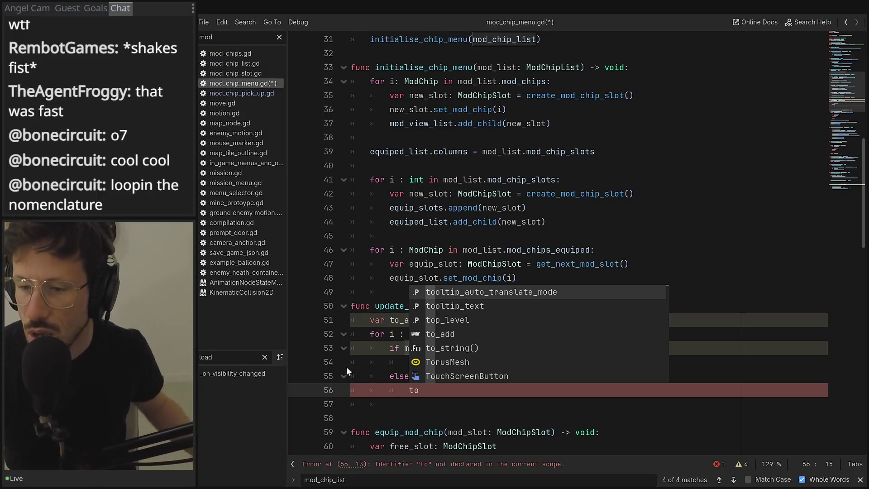
Complete line 56 as to_add.append(i) using autocomplete
click(480, 390)
text(_)
key(Return)
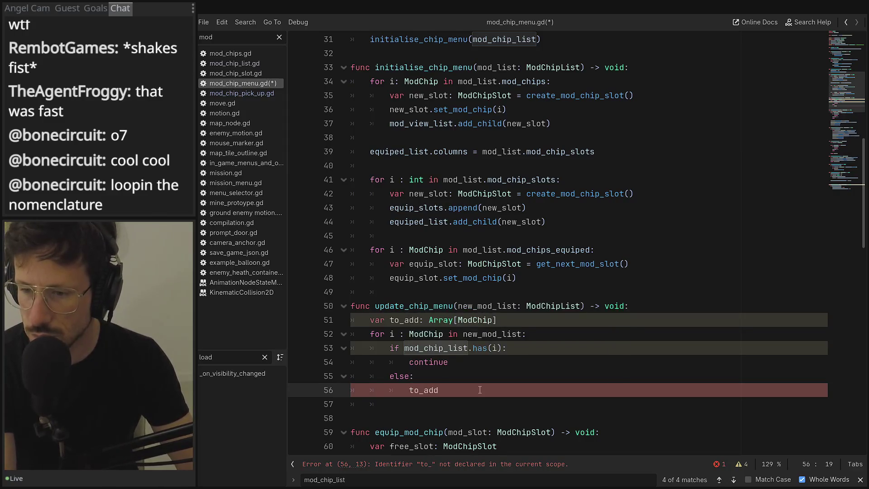
text(.ap)
key(Return)
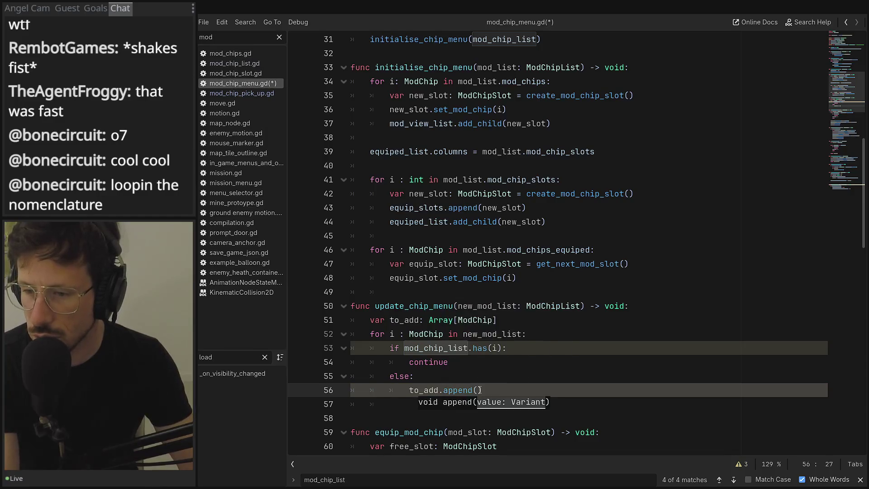
text(i)
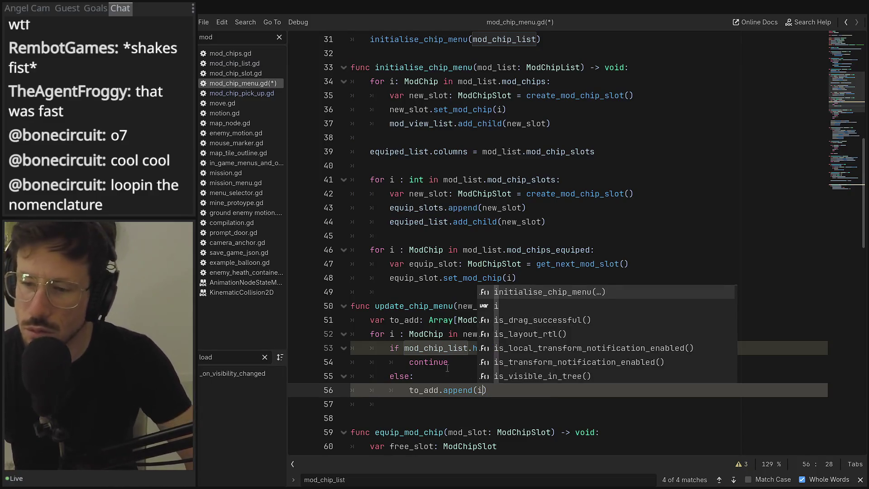
key(Escape)
Insert blank lines after the to_add declaration and after to_add.append(i) to space out the function
click(557, 362)
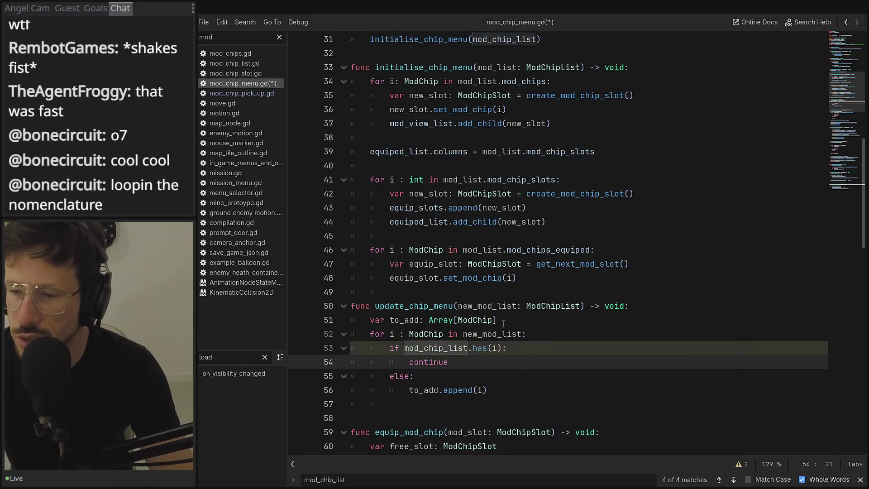
click(532, 320)
key(Return)
click(509, 376)
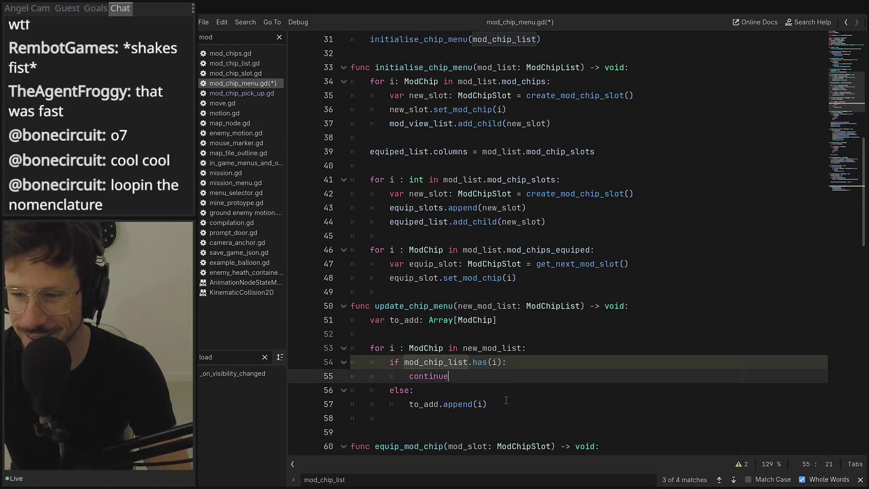
click(492, 399)
key(Return)
scroll(493, 395, down, 3)
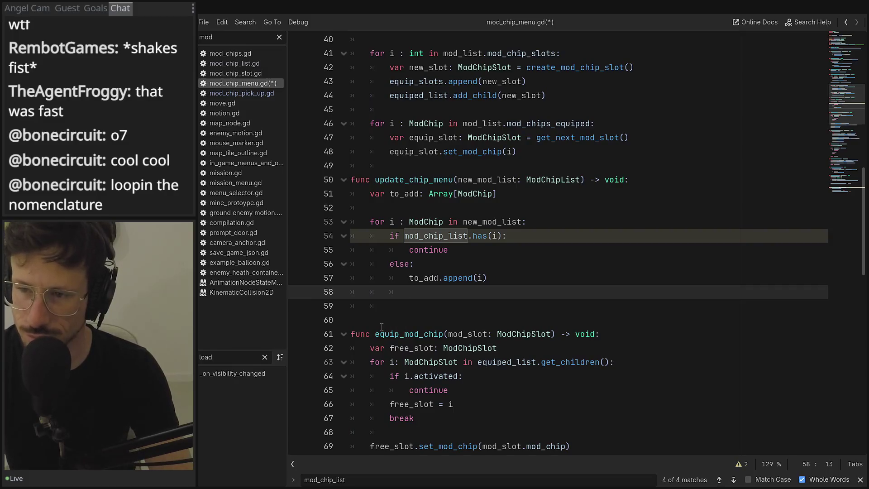
key(Down)
scroll(444, 128, up, 2)
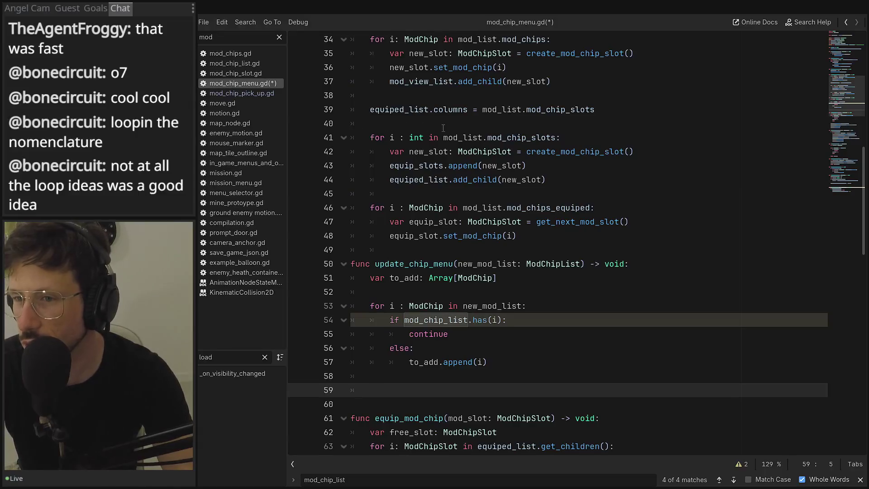
scroll(435, 128, up, 2)
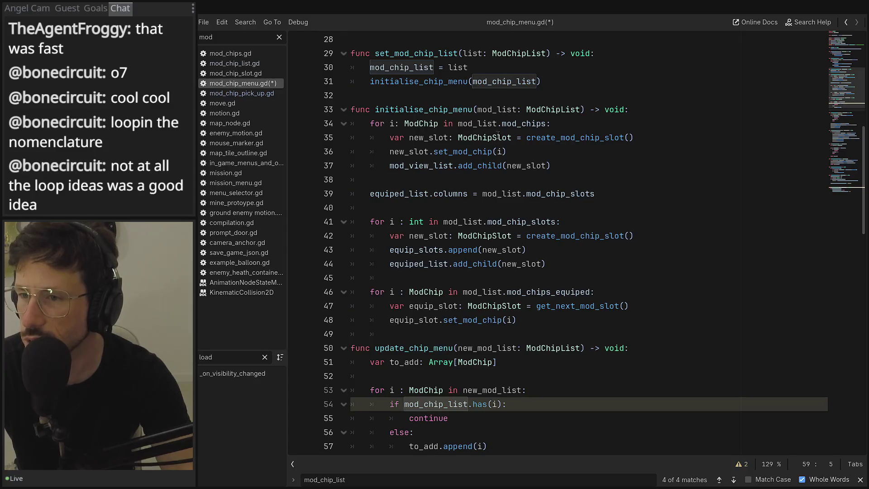
Duplicate the slot-creation loop from lines 34–37 below to_add.append(i), separated by a blank line
drag(573, 161, 339, 143)
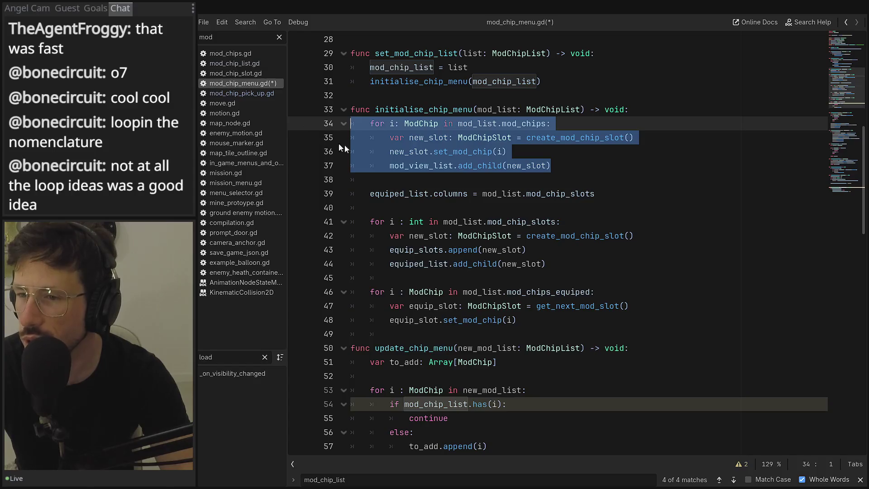
double_click(479, 167)
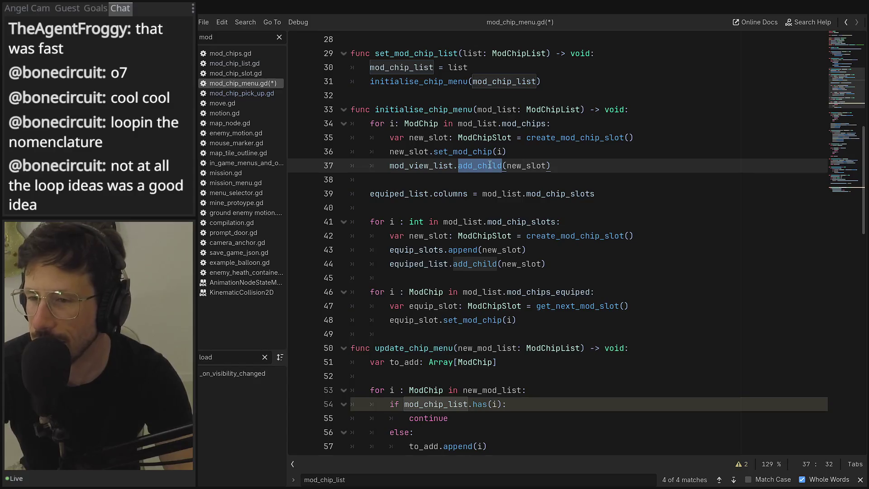
click(515, 165)
click(462, 151)
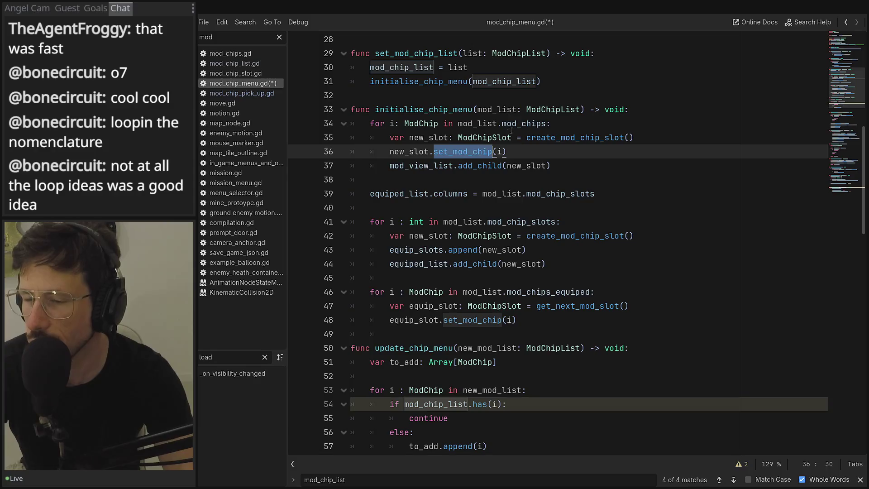
click(511, 123)
mouse_move(552, 166)
mouse_down()
mouse_move(344, 153)
mouse_move(328, 130)
mouse_up()
key(ctrl+c)
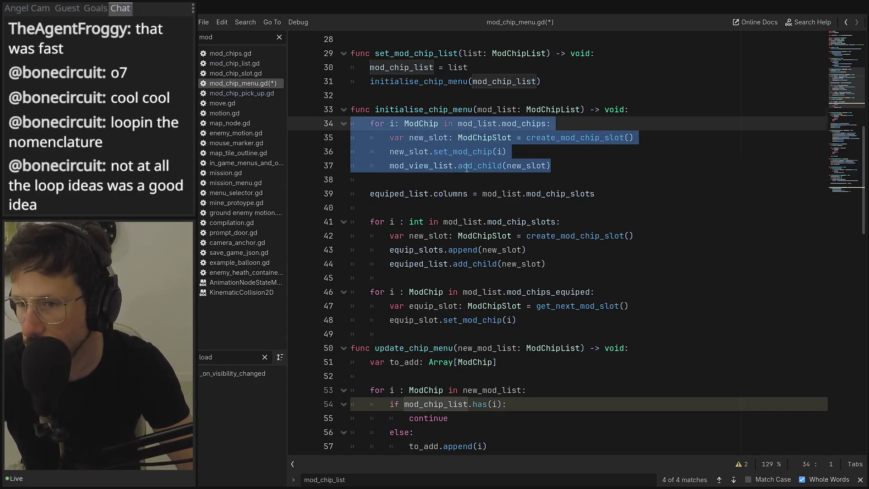
scroll(420, 307, down, 3)
click(459, 346)
key(BackSpace)
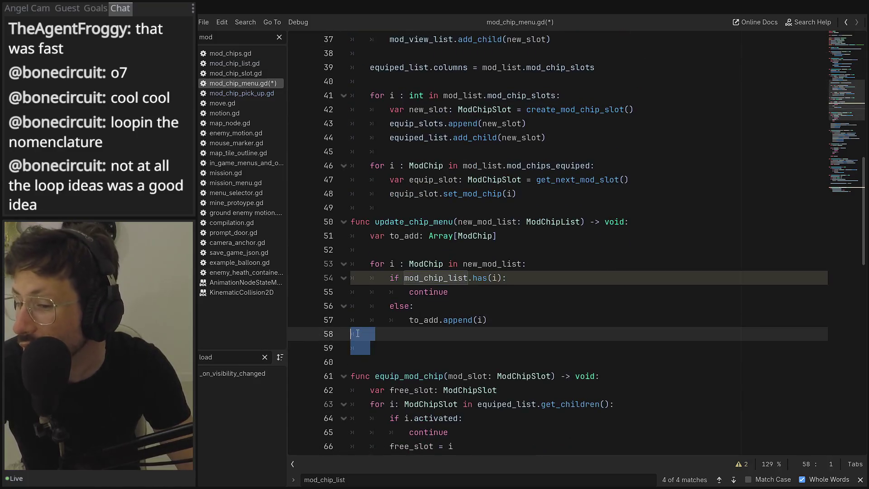
key(ctrl+v)
click(519, 292)
click(519, 306)
click(519, 320)
key(Return)
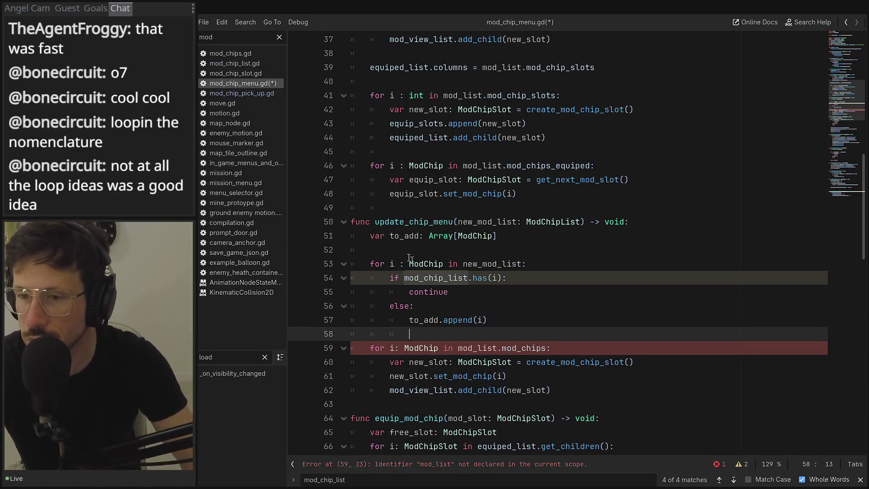
Make the pasted loop iterate directly over to_add instead of mod_list.mod_chips
double_click(400, 239)
key(ctrl+c)
double_click(470, 348)
key(ctrl+v)
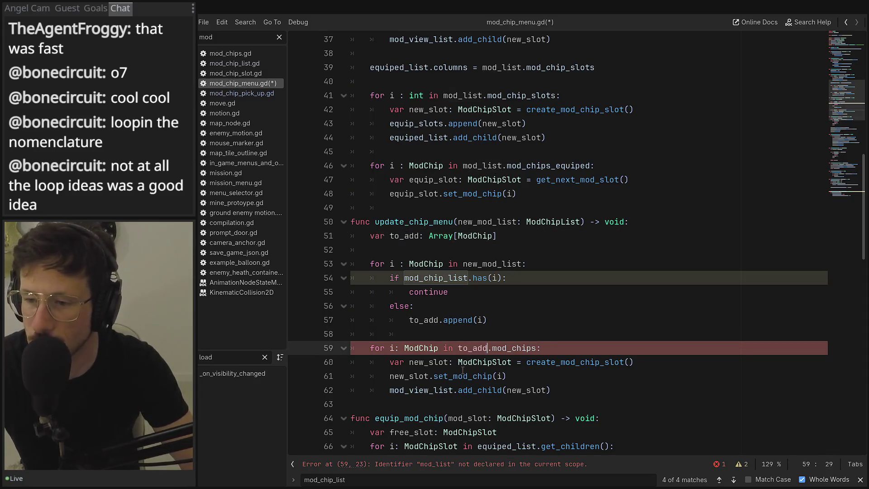
double_click(500, 348)
key(BackSpace)
key(BackSpace)
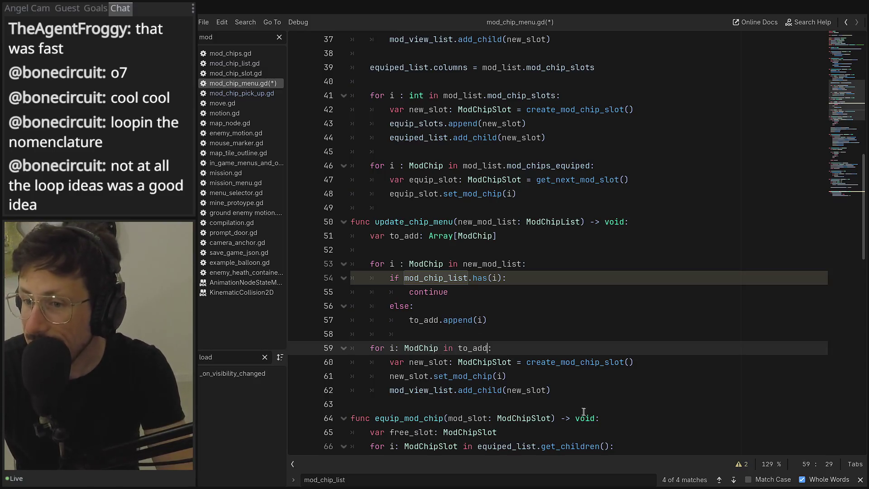
Add 'mod_chip_list = new_mod_list' after the loop
click(596, 391)
key(Return)
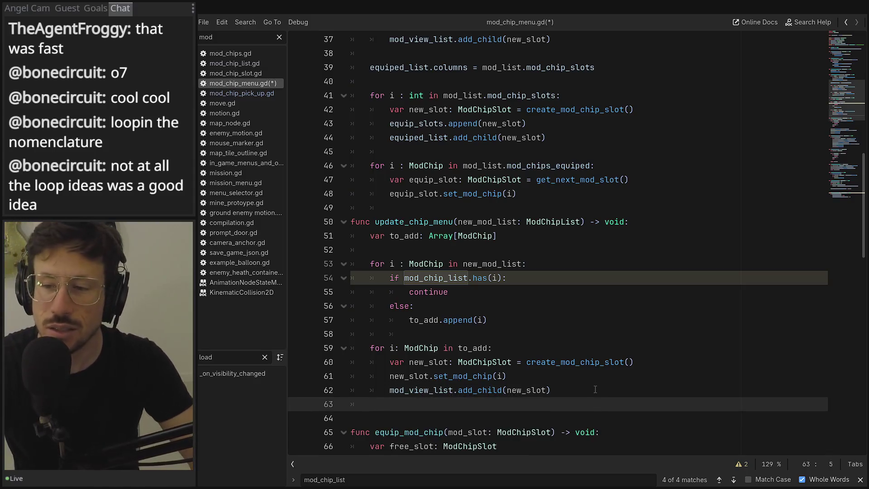
key(Return)
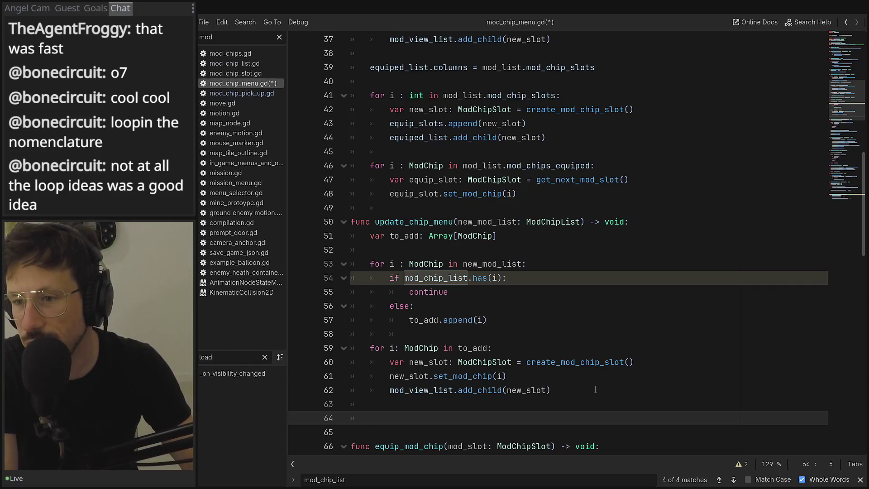
text(mod)
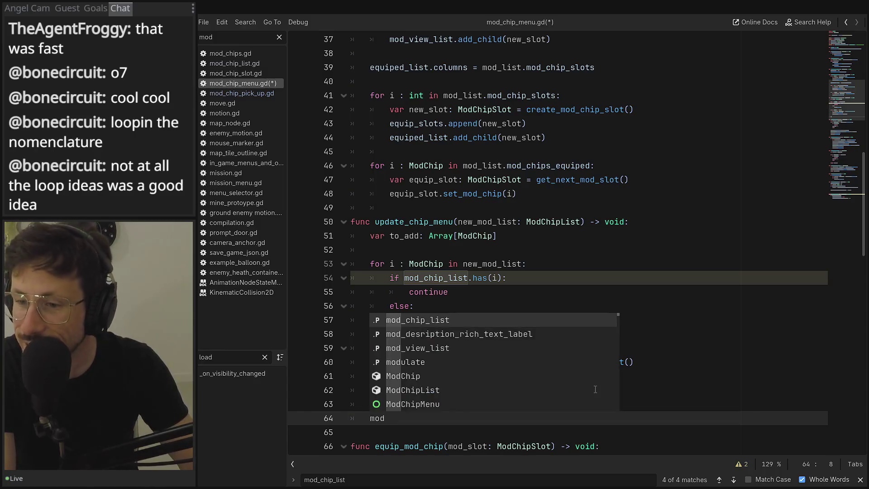
key(Return)
text(= new)
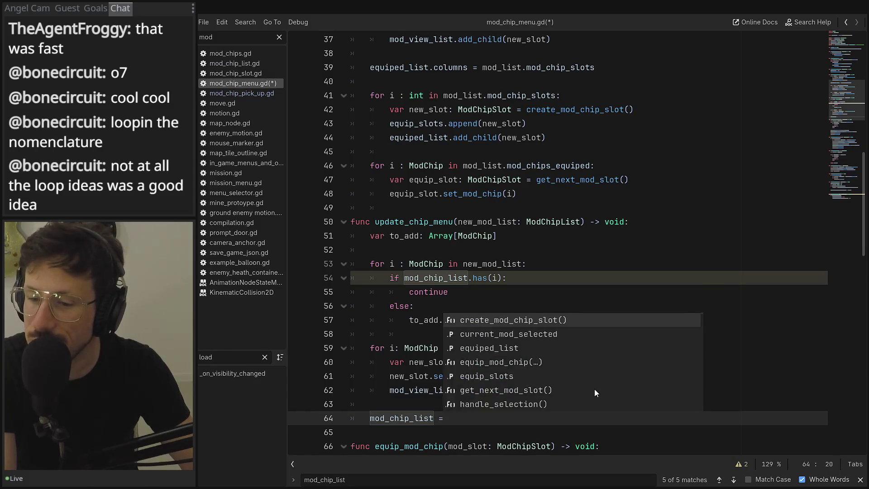
key(Return)
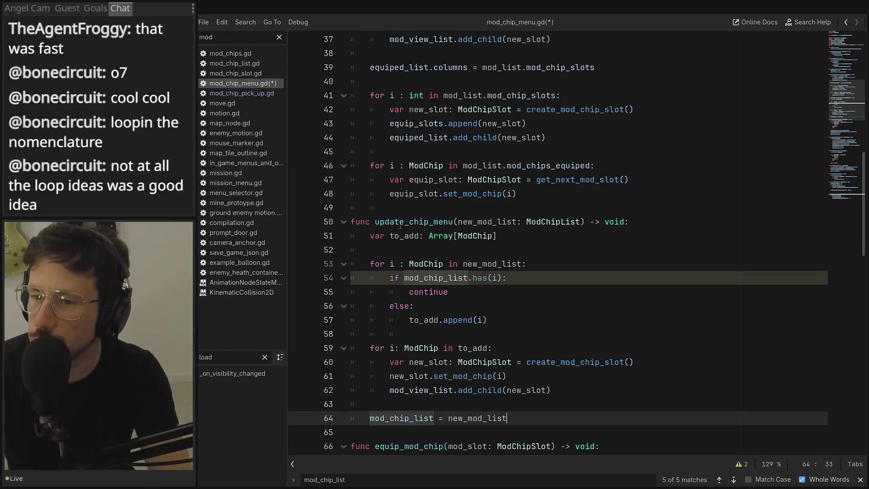
double_click(424, 222)
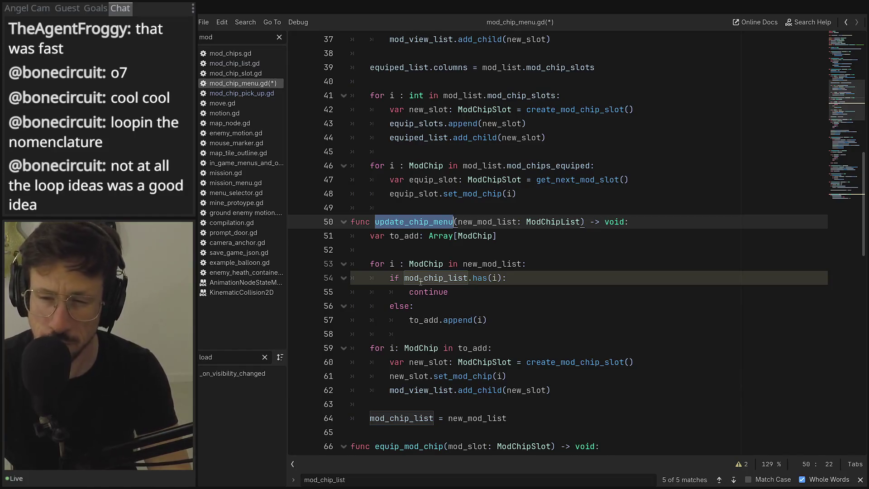
scroll(406, 204, up, 9)
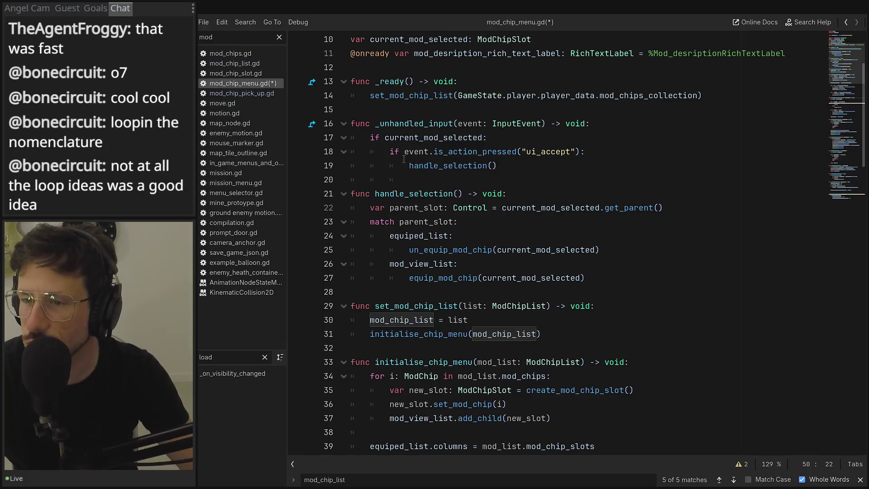
Look up on_mod_chip_collected in mod_chip_list.gd, then add _SignalManager.on_mod_chip_collected.connect() in _ready
scroll(403, 159, up, 3)
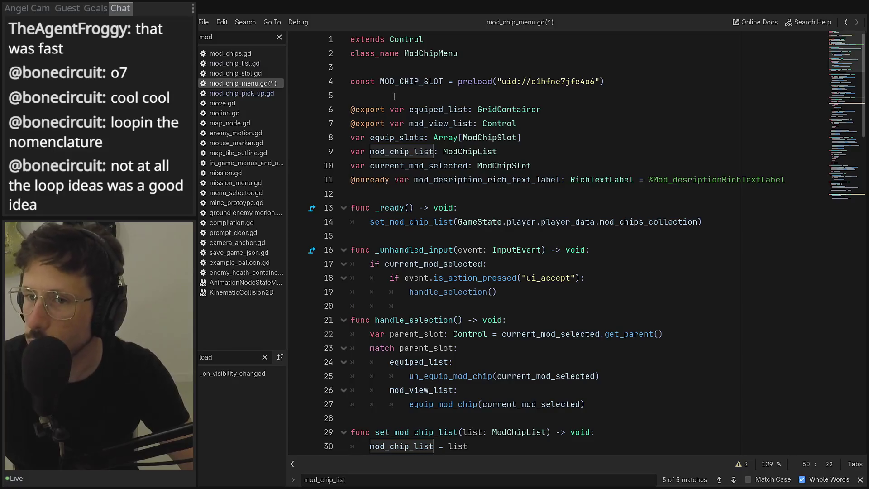
click(241, 64)
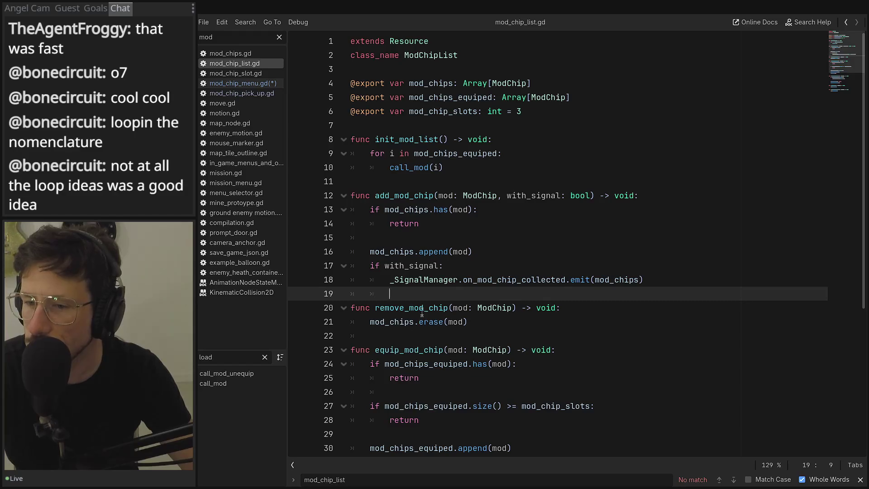
double_click(561, 279)
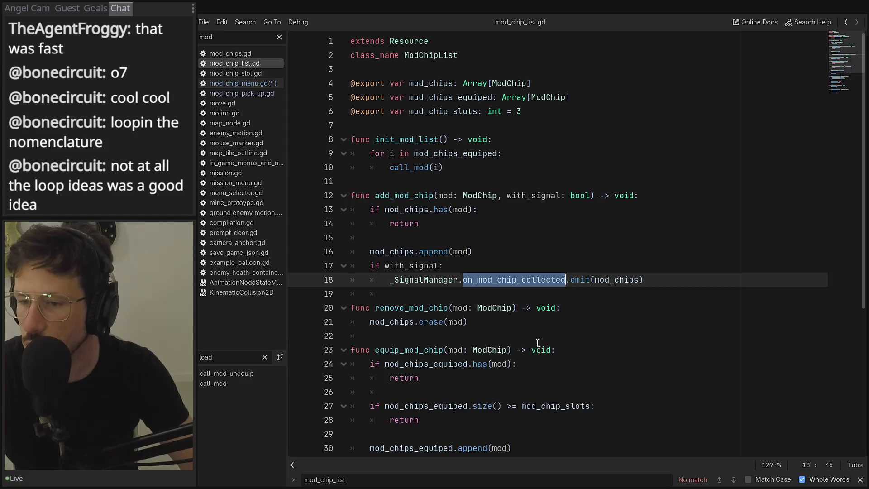
click(254, 83)
click(733, 213)
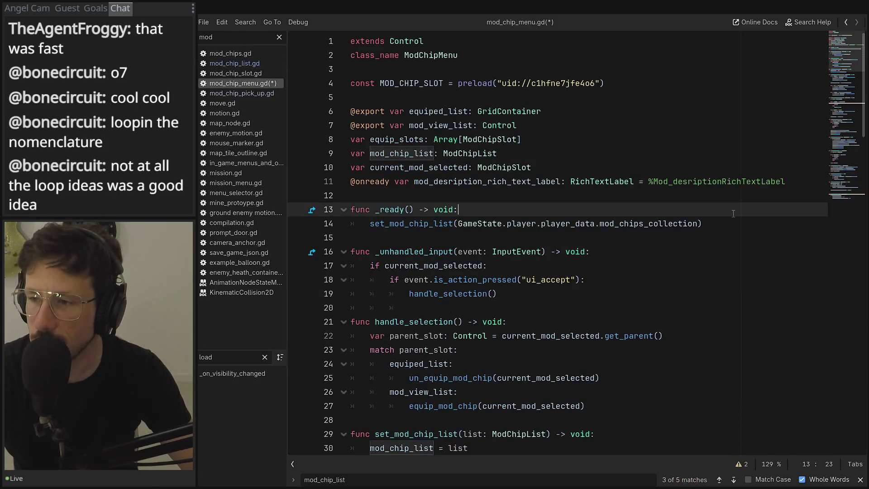
click(717, 228)
key(Return)
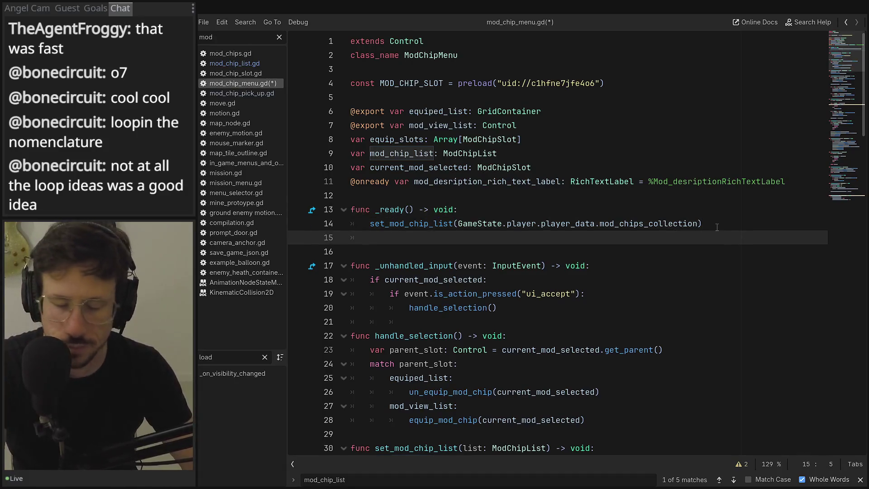
text(_Si)
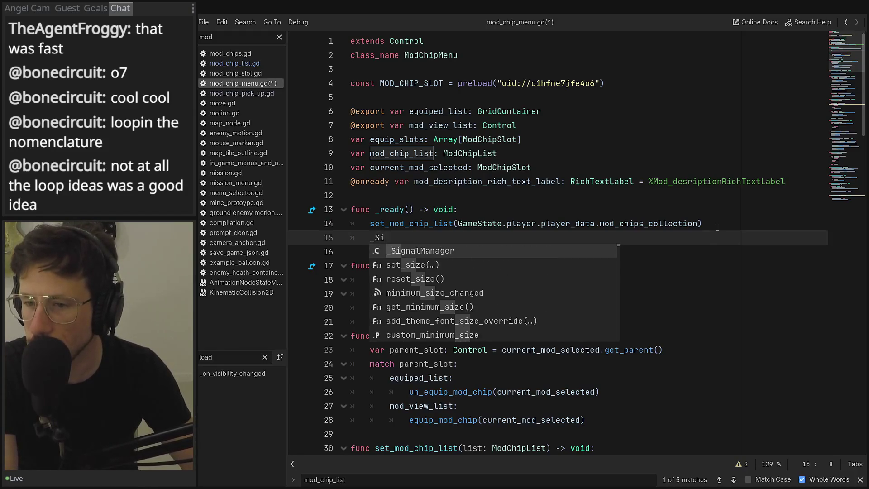
key(Return)
text(.on_mod_chip_collected.con)
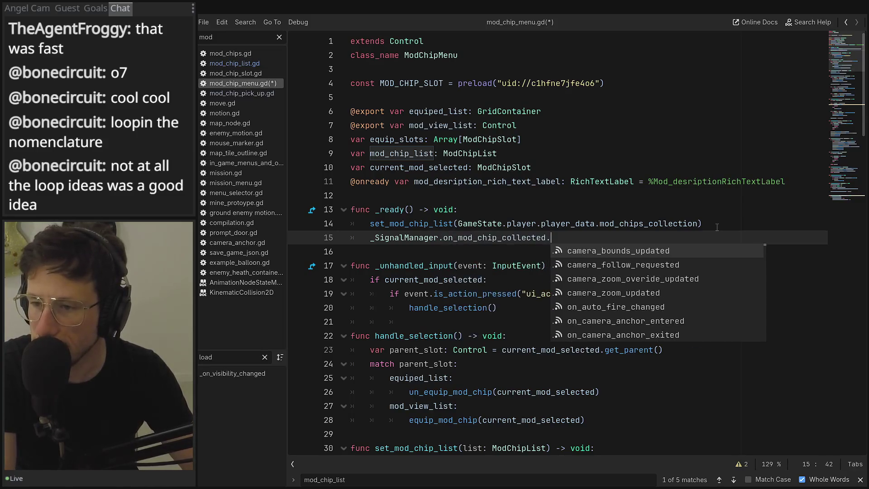
key(Return)
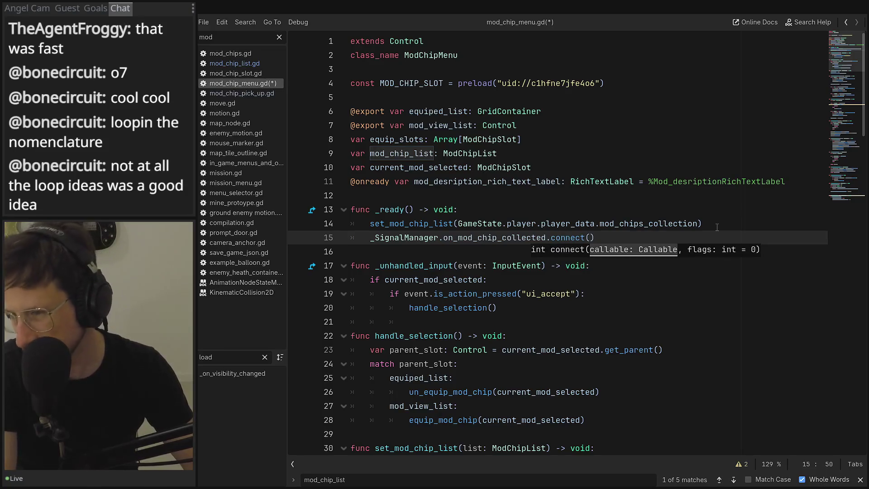
Pass update_chip_menu as the callback inside the connect() parentheses
scroll(369, 372, down, 10)
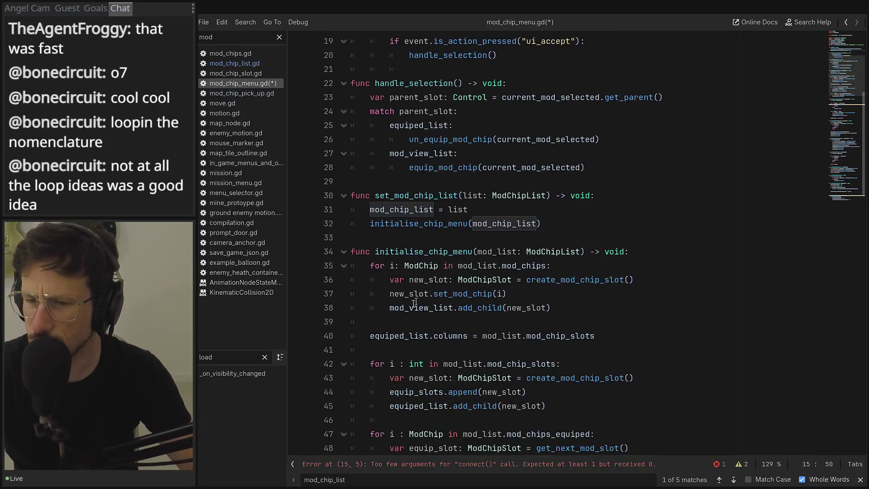
double_click(417, 322)
scroll(545, 228, up, 10)
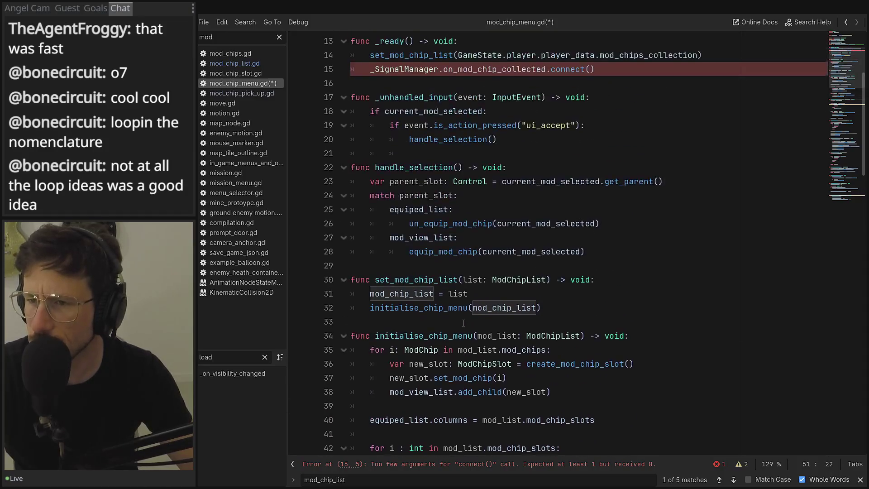
click(591, 238)
key(ctrl+v)
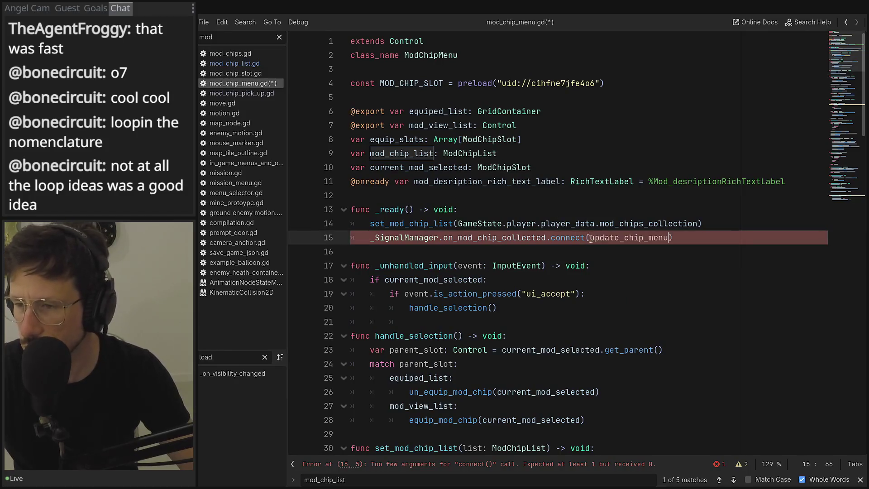
Set a breakpoint at line 41
scroll(613, 281, down, 12)
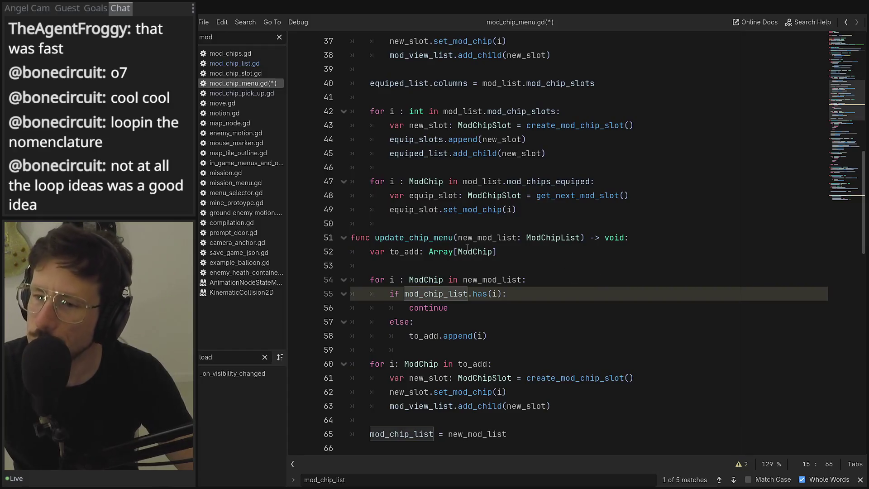
double_click(477, 238)
click(298, 97)
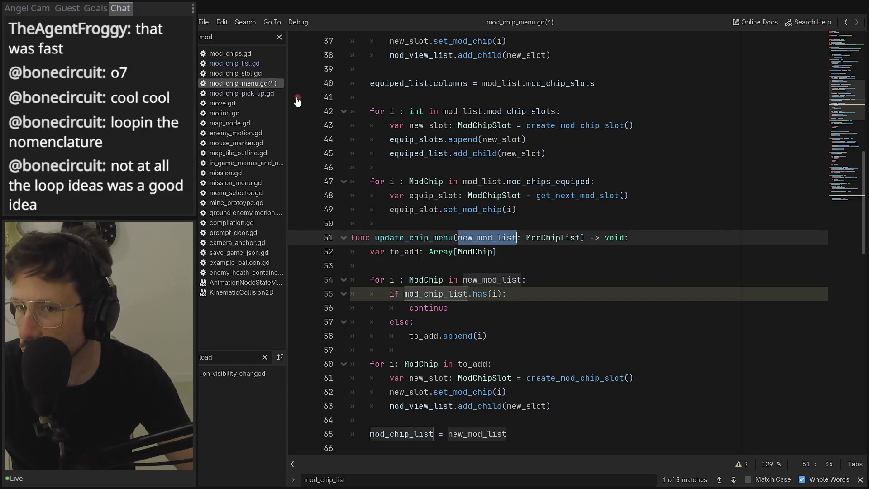
In mod_chip_list.gd, make the emit call pass self instead of mod_chips, and save
click(248, 62)
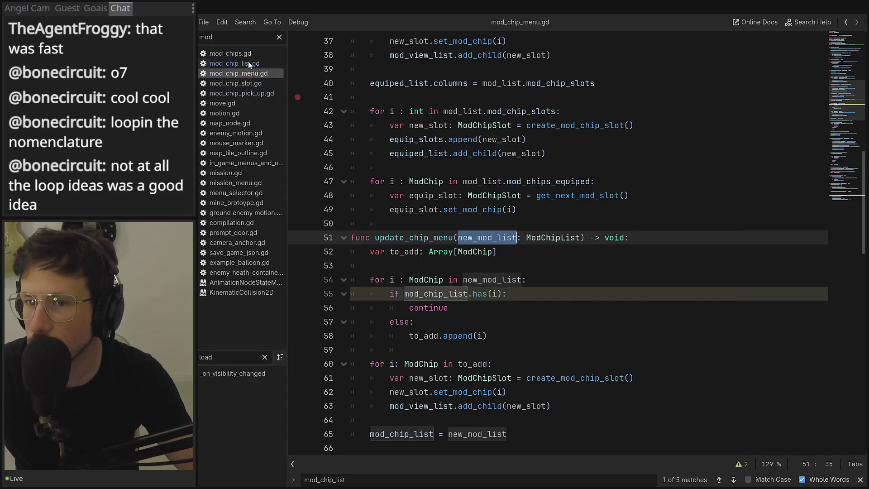
double_click(615, 280)
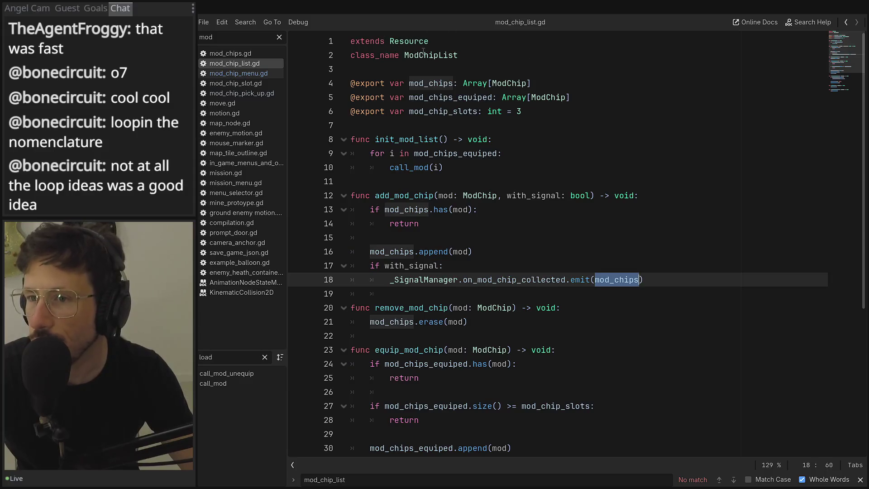
text(self)
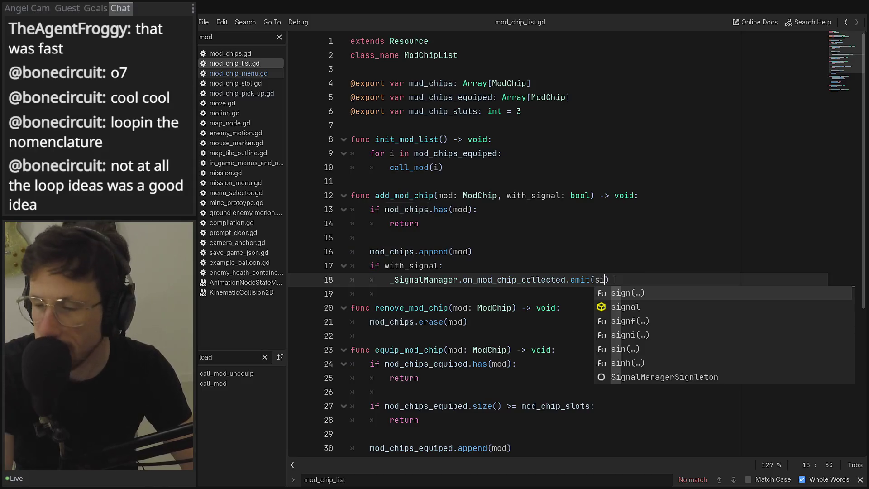
key(Escape)
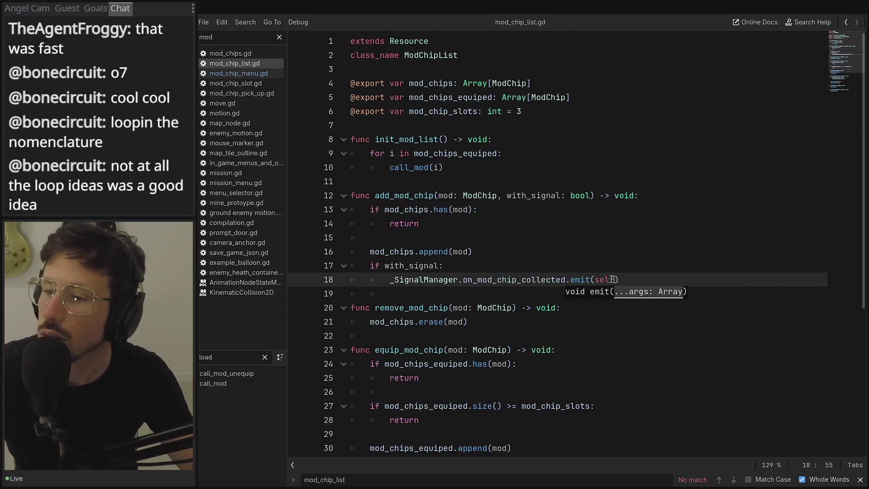
click(581, 196)
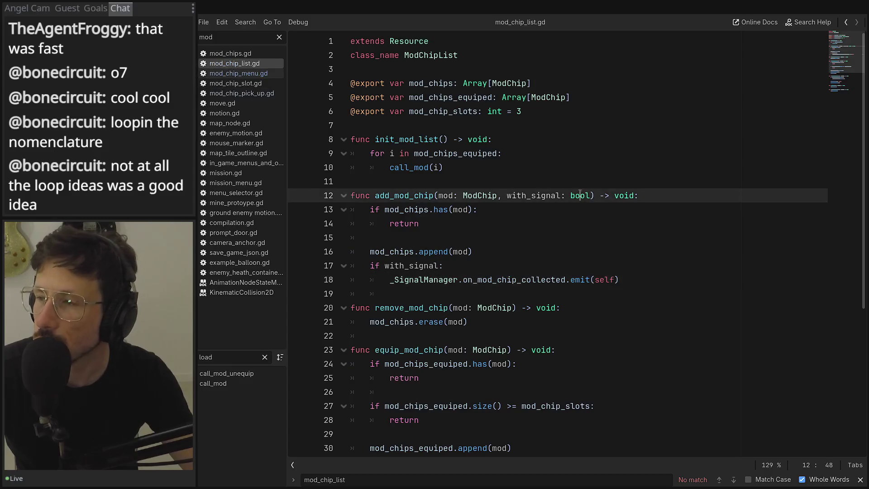
key(ctrl+s)
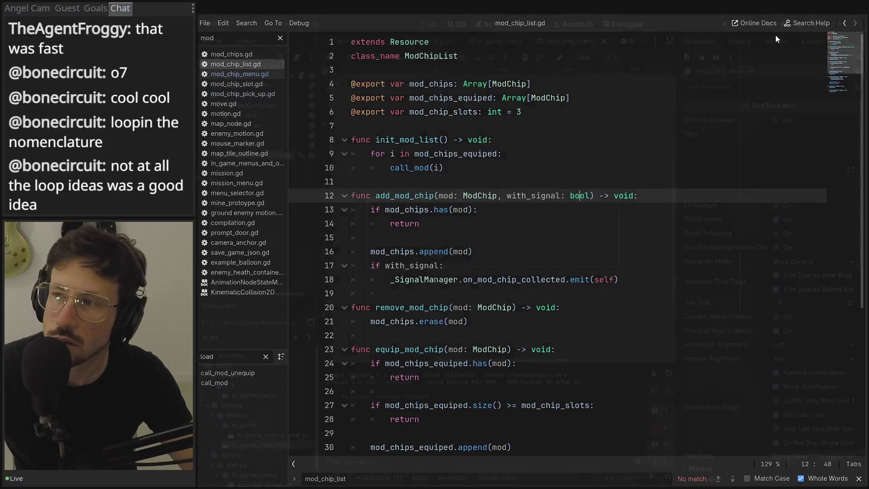
Launch the game for a quick test run, then close it
key(alt+Tab)
click(725, 25)
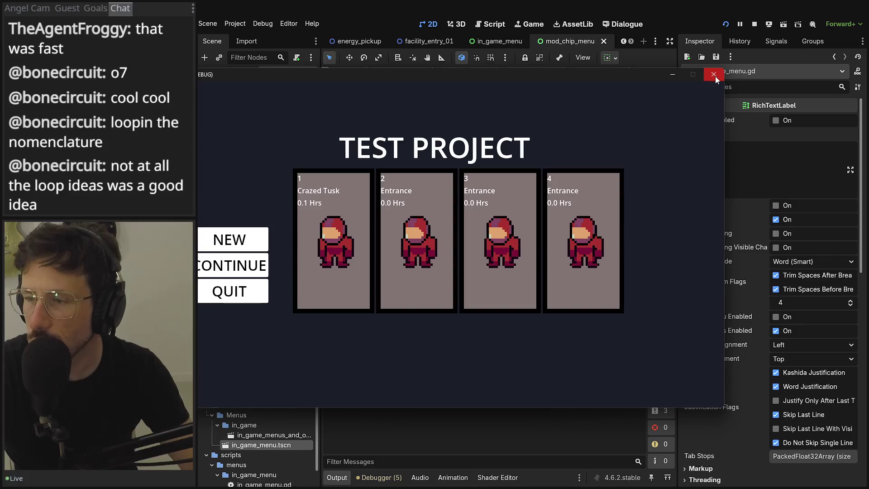
click(714, 74)
click(233, 25)
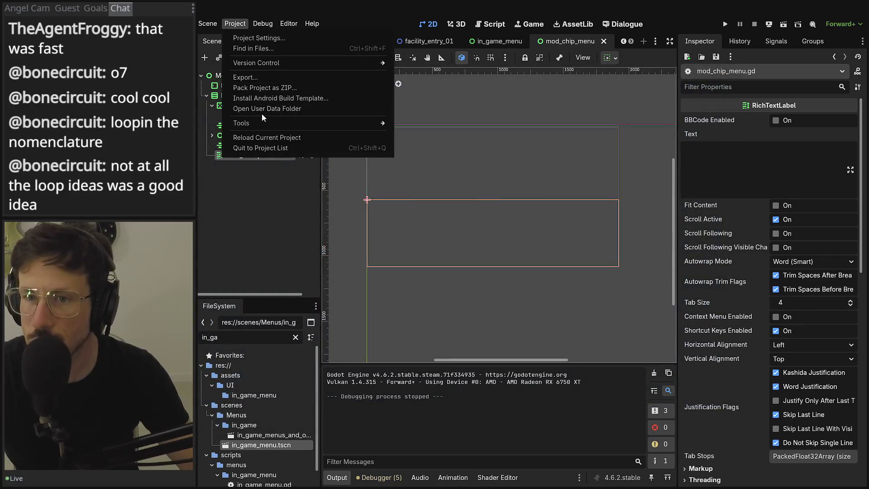
Start a new game, browse the chips on the in-game ModChipMenu page, then close the menu
click(266, 109)
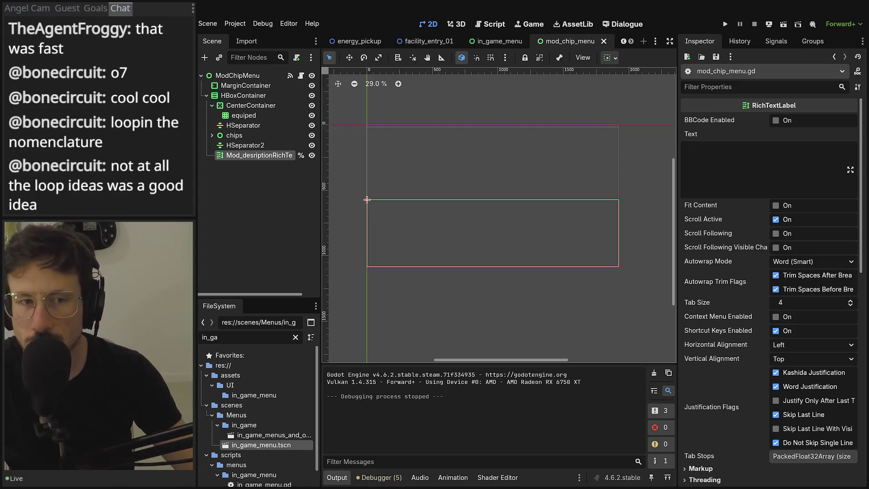
click(729, 24)
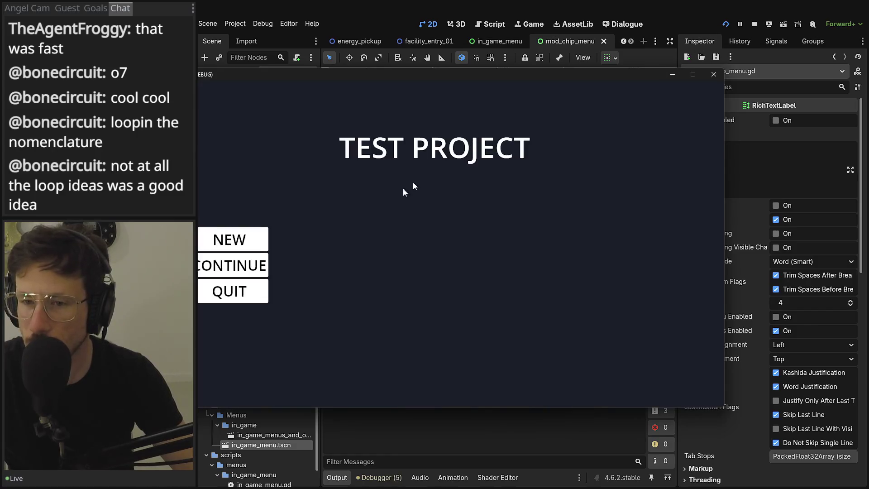
click(264, 233)
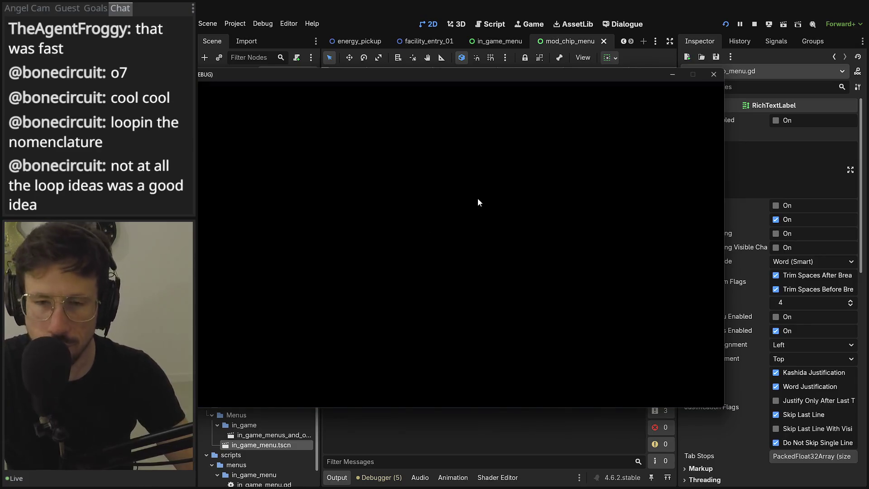
key(Escape)
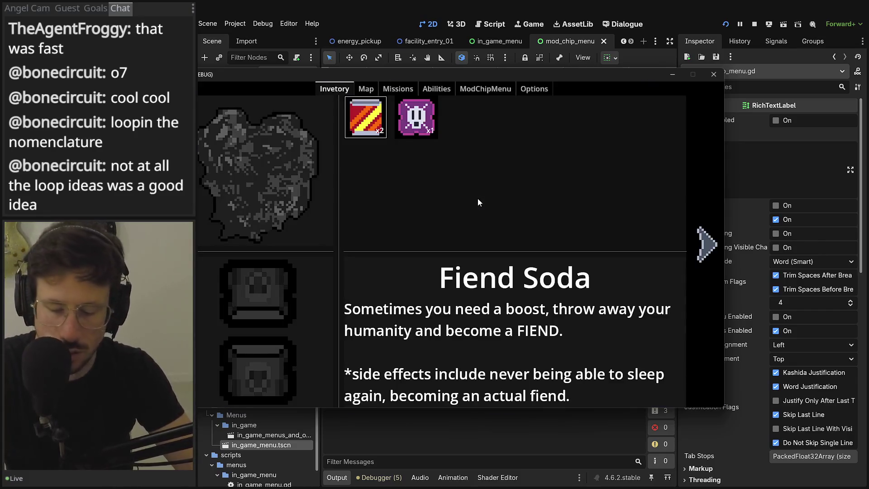
key(e)
key(e)
key(e)
key(Right)
key(Right)
key(Right)
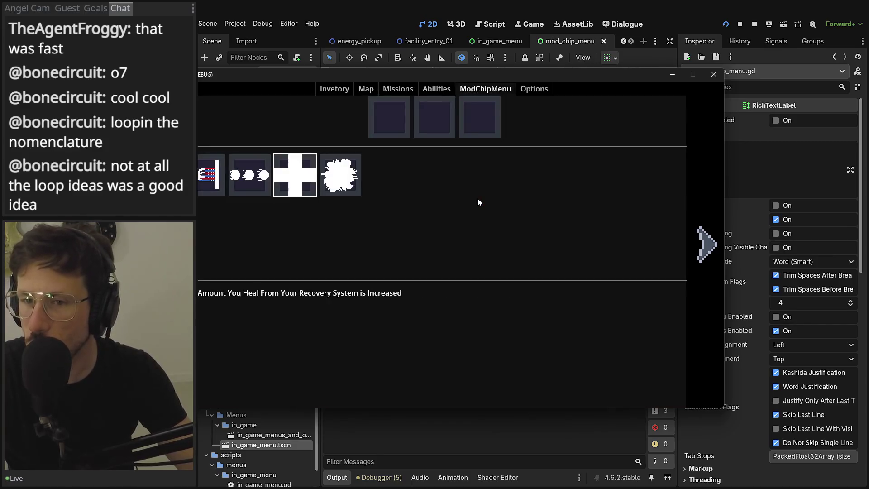
key(Escape)
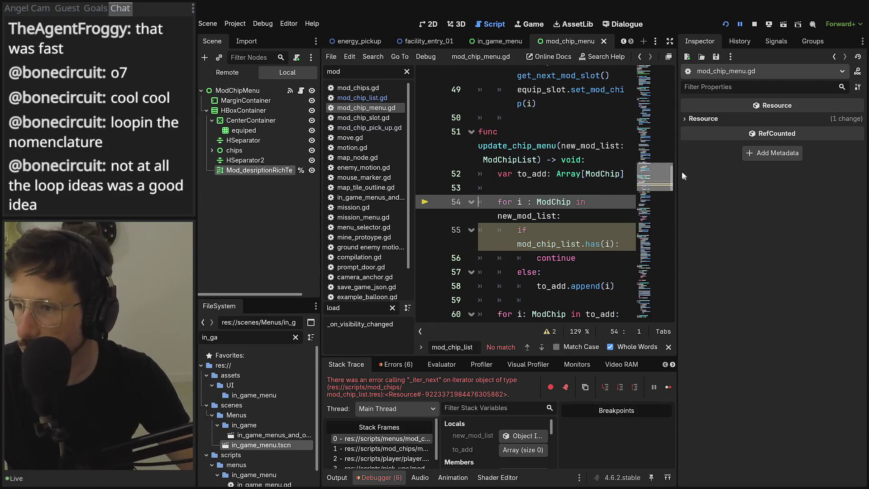
Widen the code area, add '.' after new_mod_list on line 54, stop debugging, and enlarge the script editor
drag(679, 175, 768, 179)
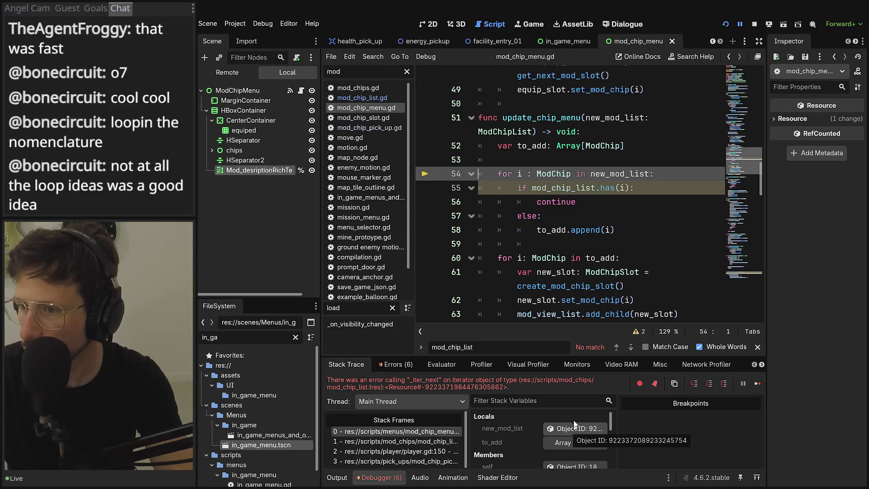
click(649, 173)
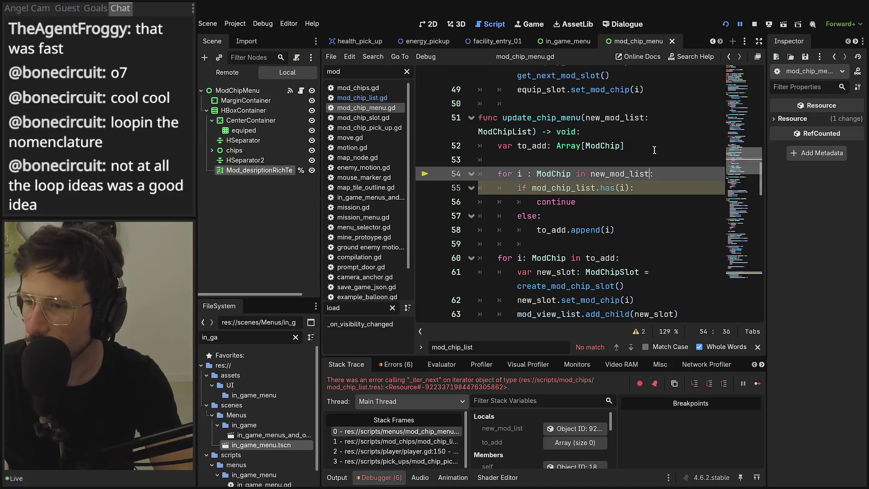
text(.)
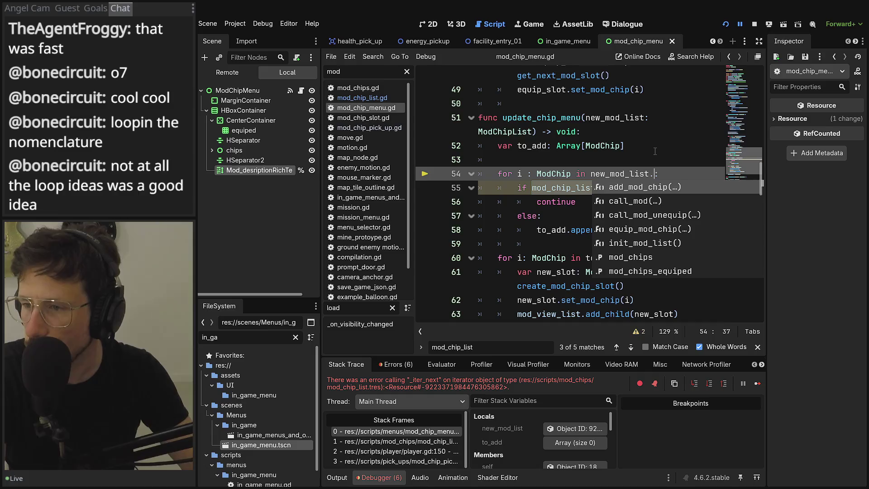
click(755, 24)
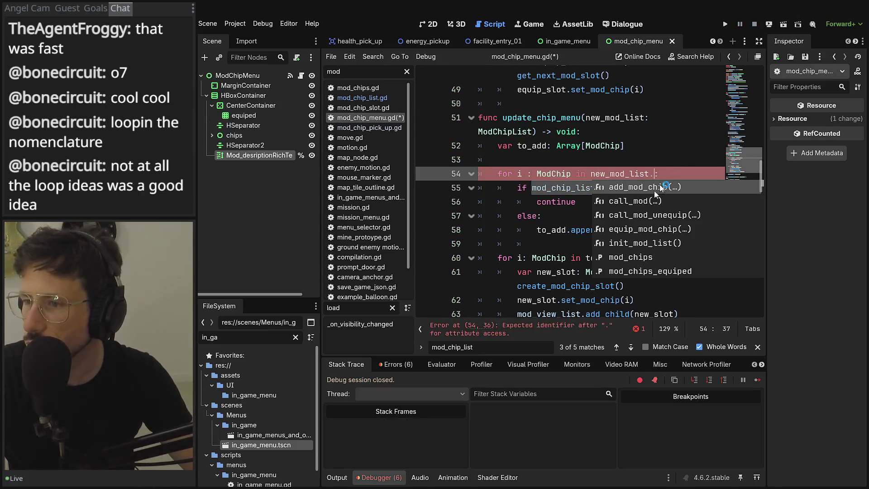
click(759, 56)
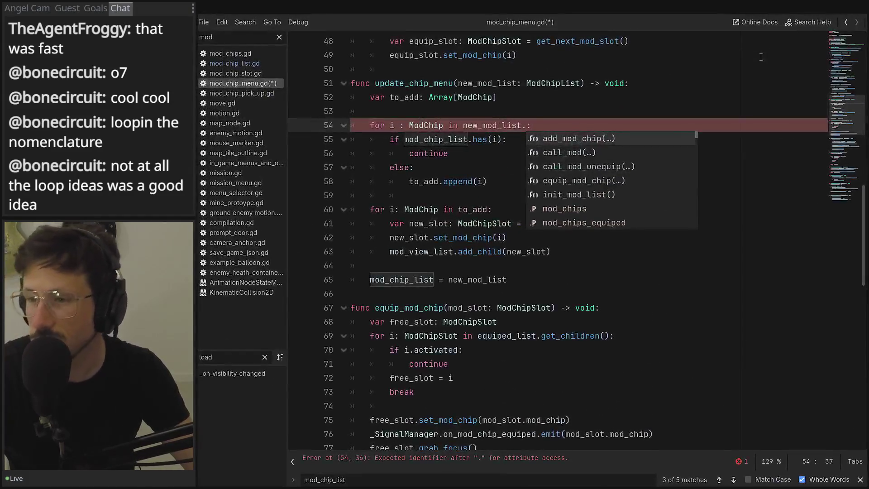
Copy mod_chips from line 35 and append it so line 54 loops over new_mod_list.mod_chips
key(Escape)
scroll(563, 170, up, 2)
double_click(553, 171)
scroll(508, 232, up, 1)
scroll(508, 233, up, 3)
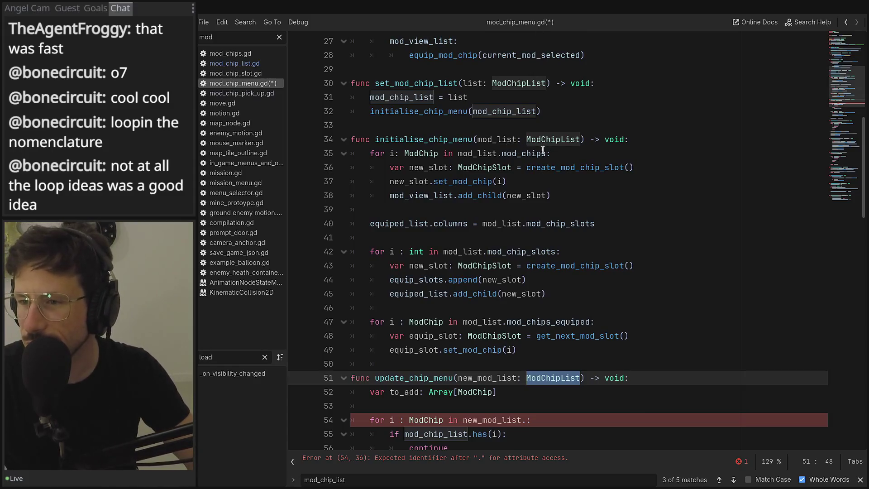
drag(546, 153, 499, 155)
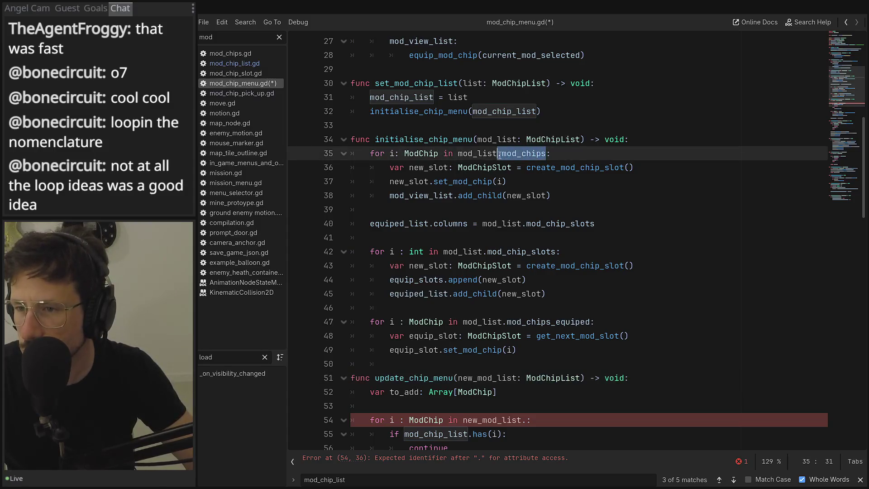
key(ctrl+c)
click(525, 420)
key(ctrl+v)
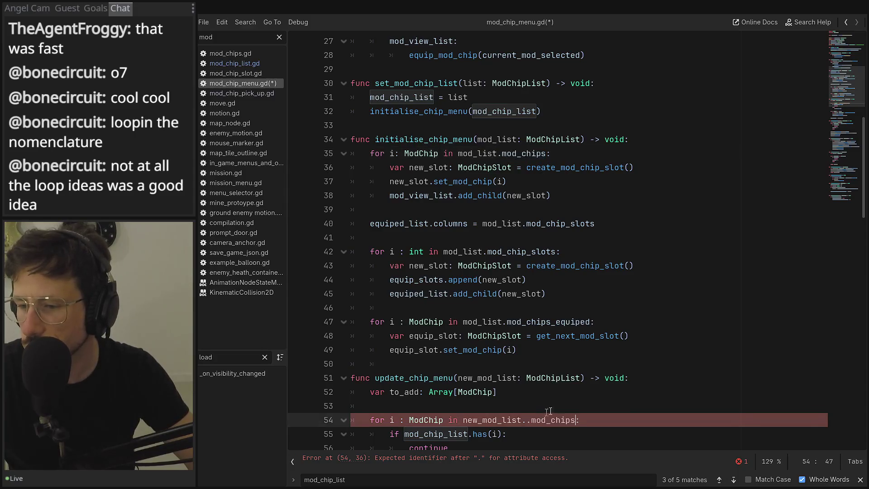
key(BackSpace)
Begin typing mod_chip_list.mod on line 55, then scroll up to the top of mod_chip_menu.gd
scroll(542, 301, down, 4)
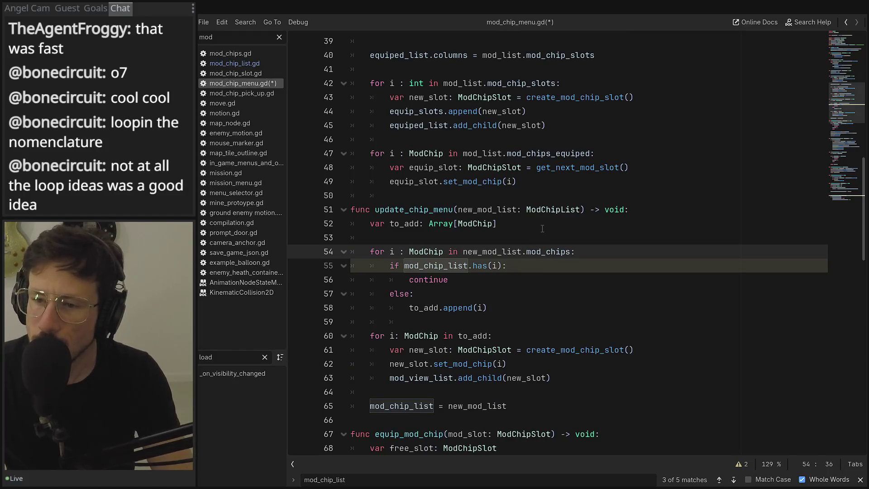
click(465, 265)
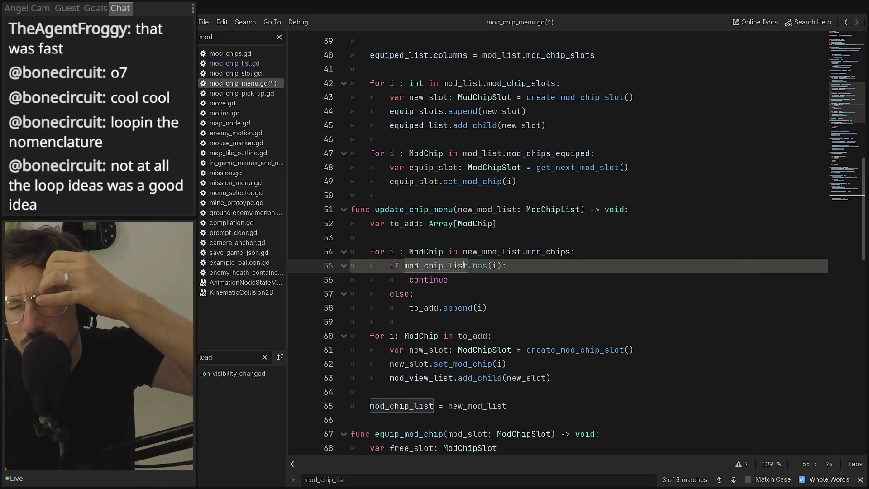
key(Right)
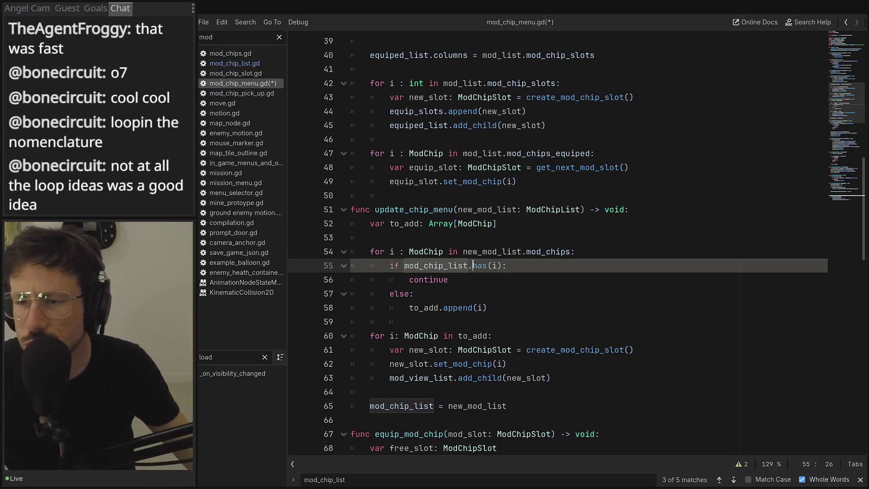
text(.)
key(Escape)
text(mod)
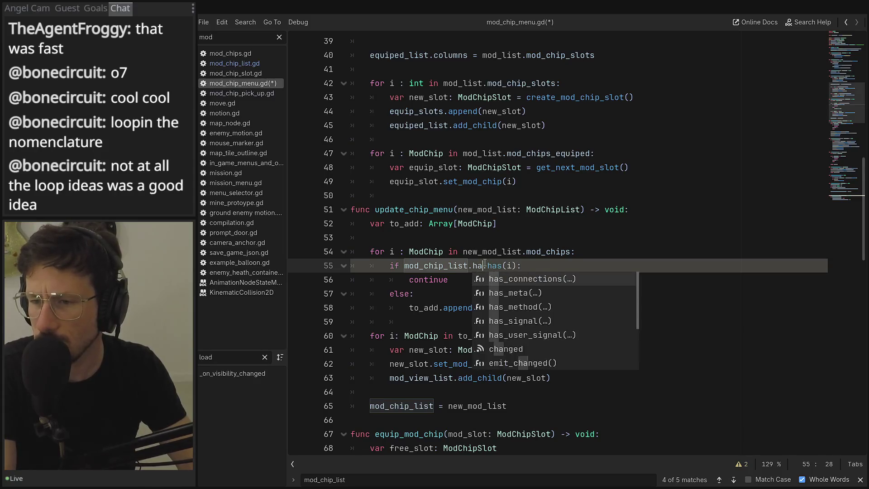
scroll(486, 225, up, 5)
scroll(487, 225, up, 8)
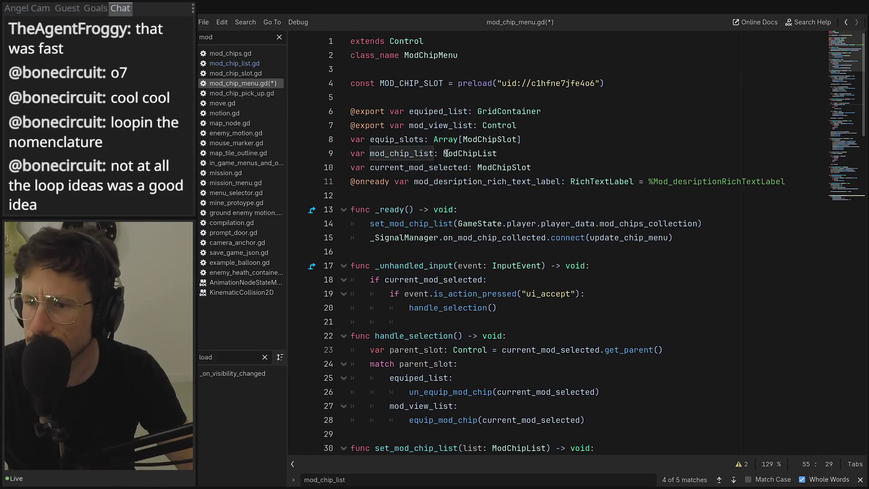
After checking the ModChipList class, replace line 55's first 'has' with mod_chips, giving mod_chip_list.mod_chips.has(i)
ctrl+click(491, 153)
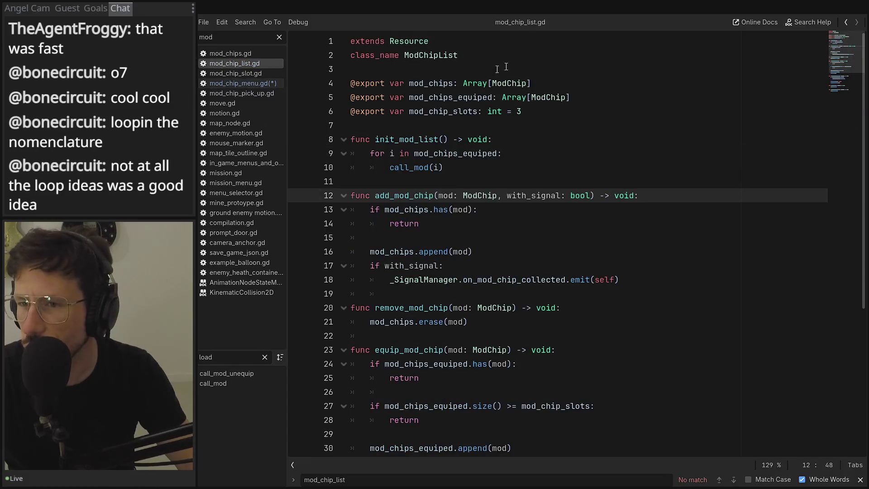
click(845, 23)
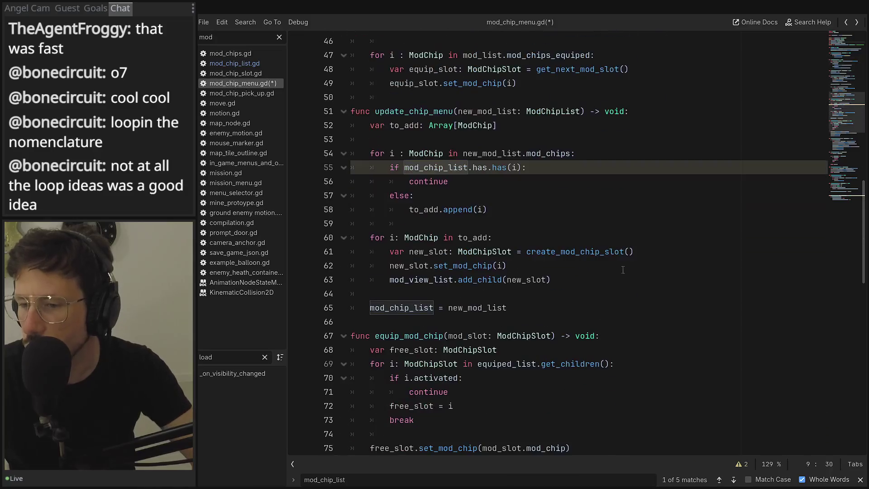
scroll(485, 244, down, 3)
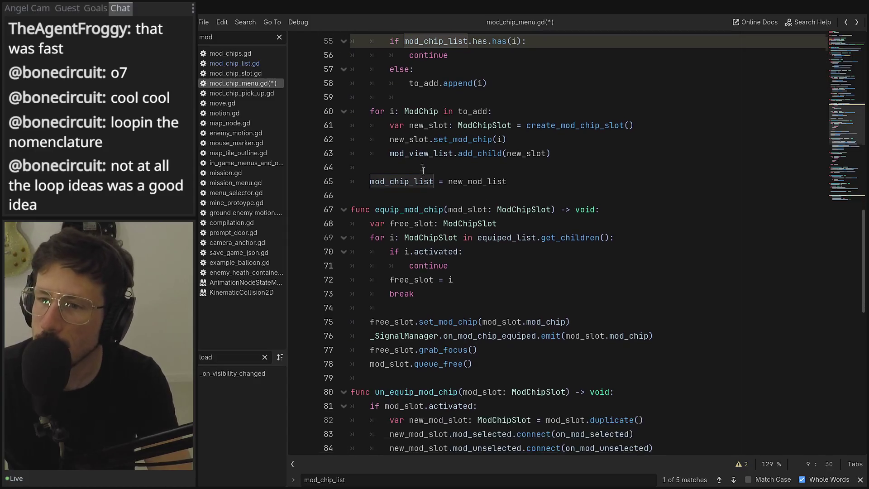
scroll(500, 194, up, 3)
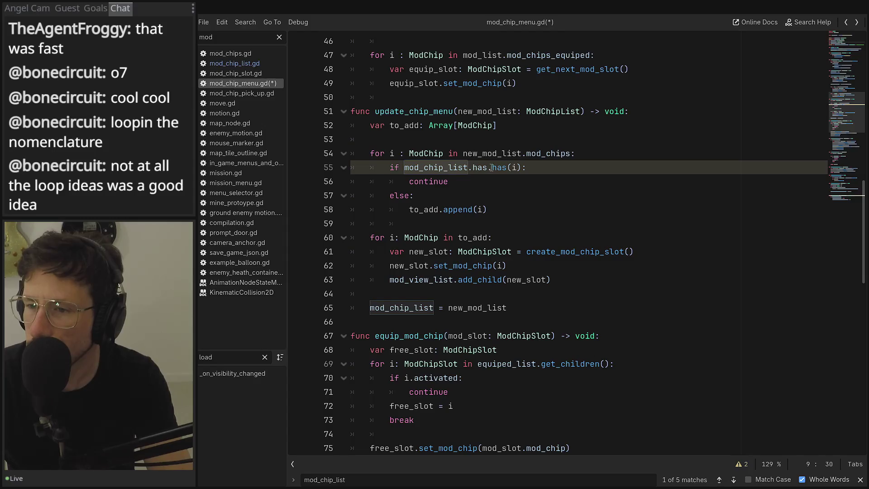
double_click(498, 168)
click(546, 153)
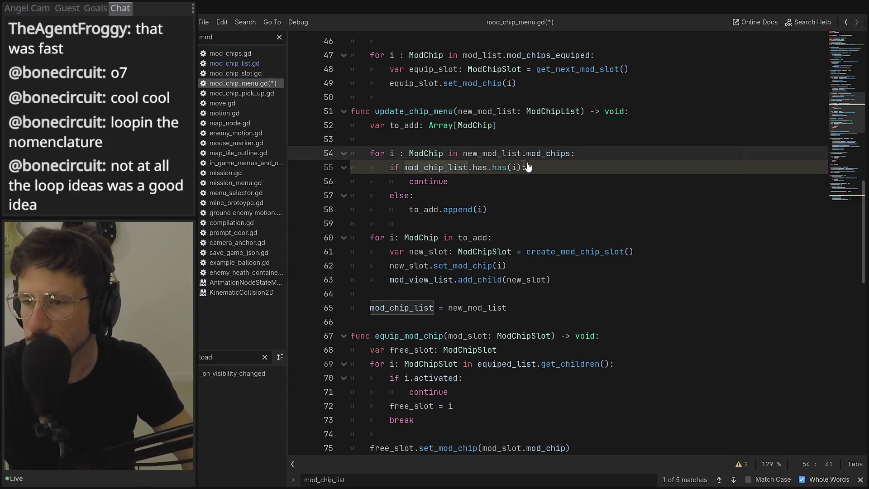
double_click(561, 154)
key(ctrl+c)
double_click(481, 168)
key(ctrl+v)
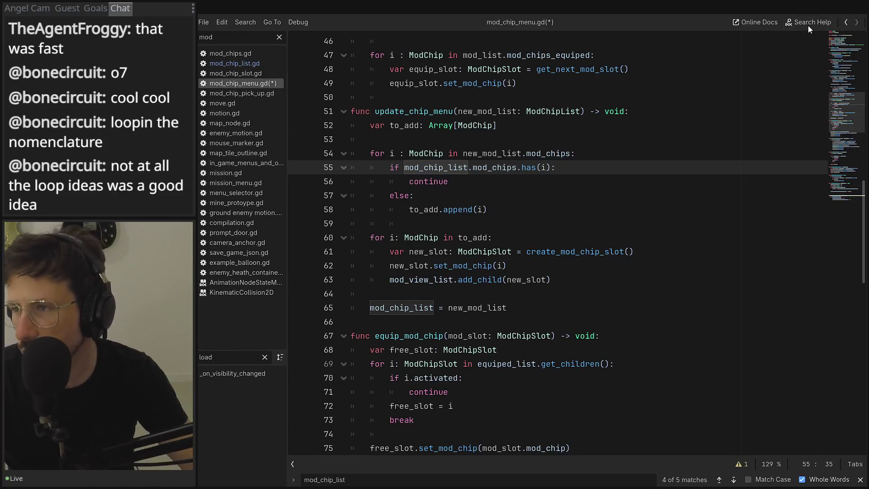
click(803, 13)
Run the game and browse the in-game ModChipMenu while walking the character around
click(725, 25)
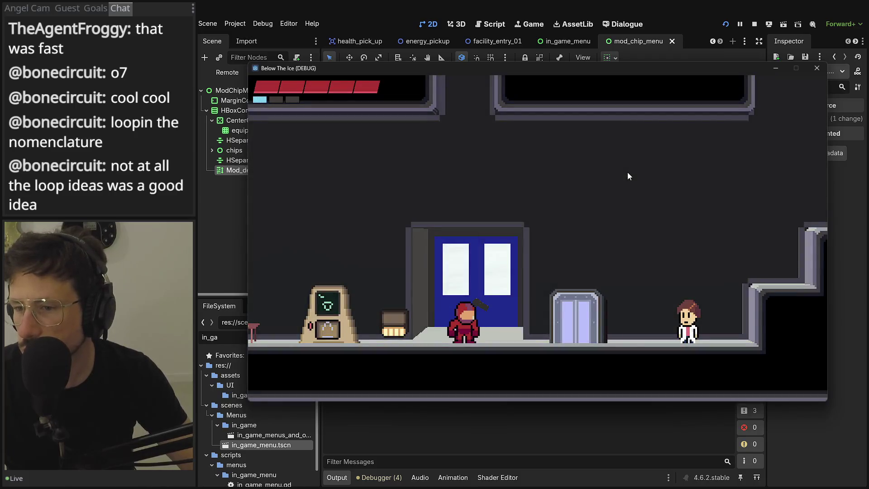
key(Escape)
key(e)
key(e)
key(e)
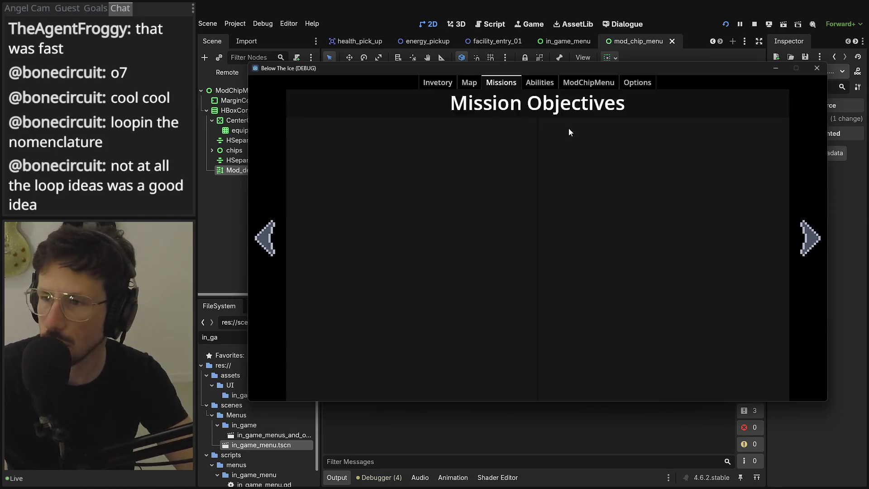
key(Escape)
key(Left)
key(Right)
key(Escape)
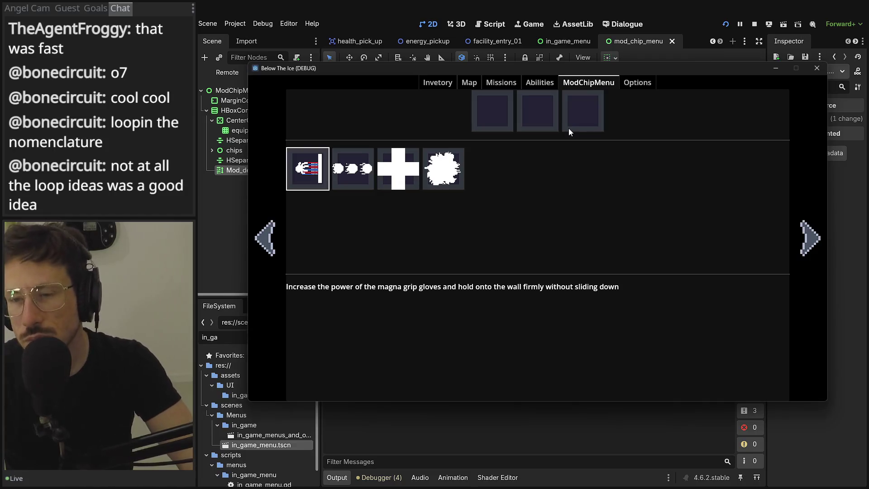
key(Escape)
key(Escape)
key(Right)
key(Escape)
key(Right)
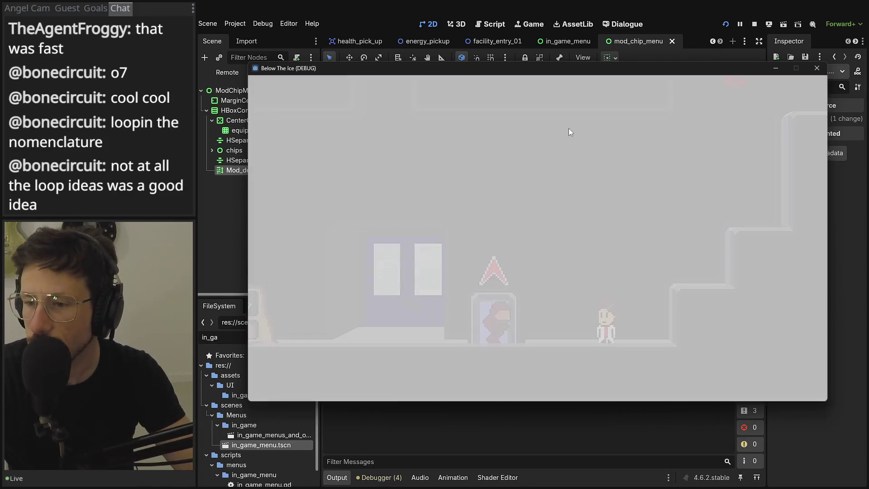
key(Left)
key(Escape)
key(Escape)
key(Escape)
key(Escape)
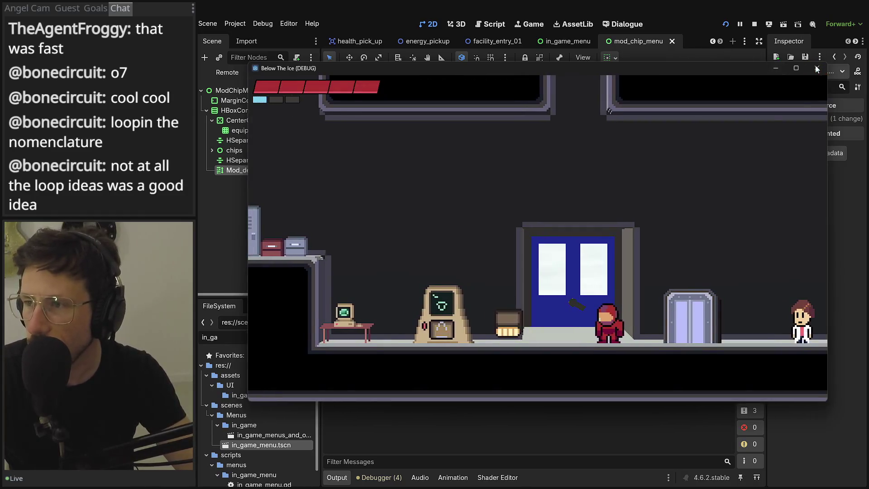
Restart the game, load the Entrance save and view the ModChipMenu, then close it and show the debugger's errors
click(777, 69)
click(726, 25)
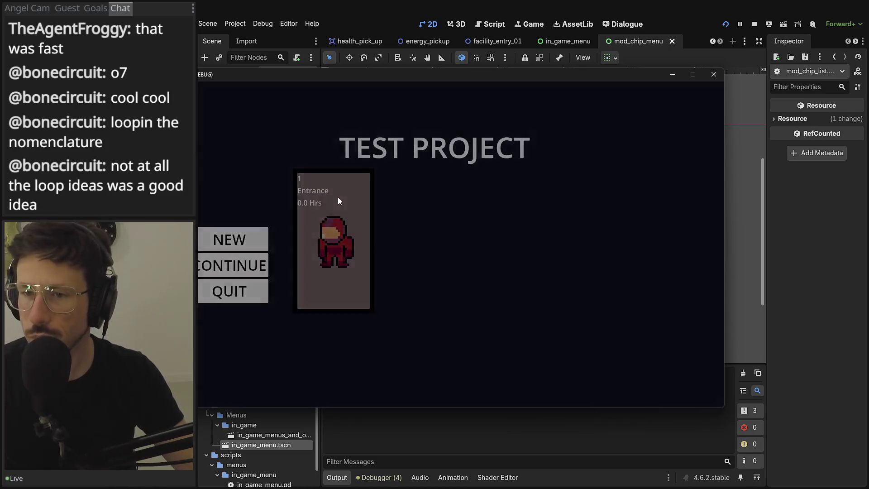
click(338, 197)
key(Escape)
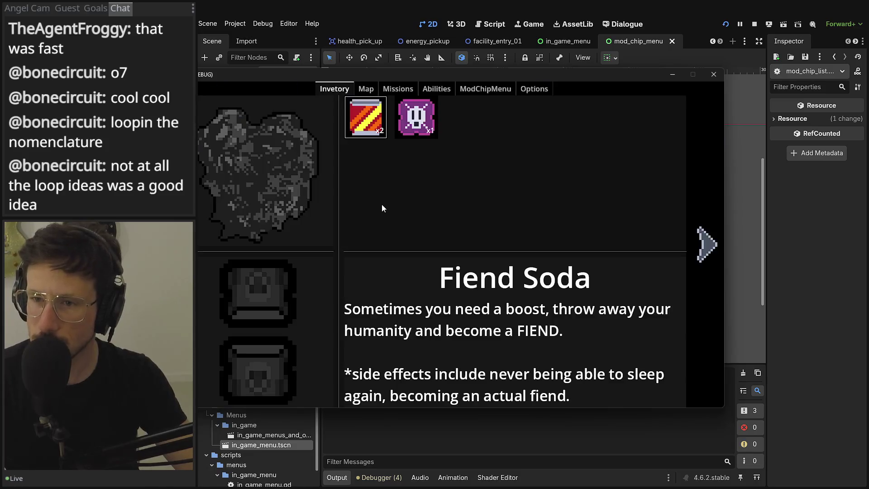
key(e)
key(e)
key(e)
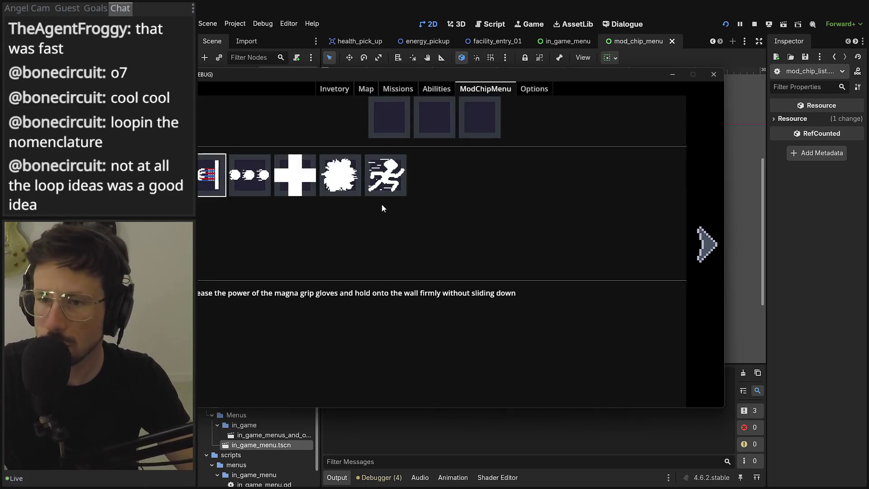
click(713, 74)
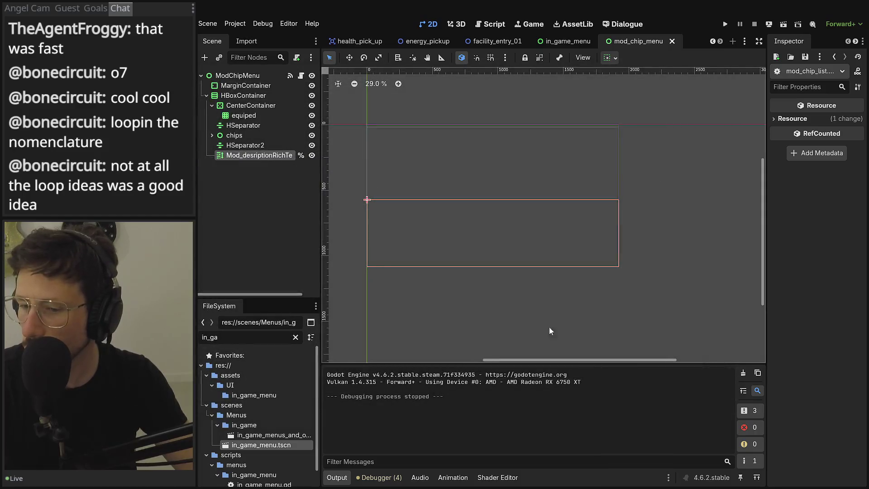
click(378, 477)
click(397, 365)
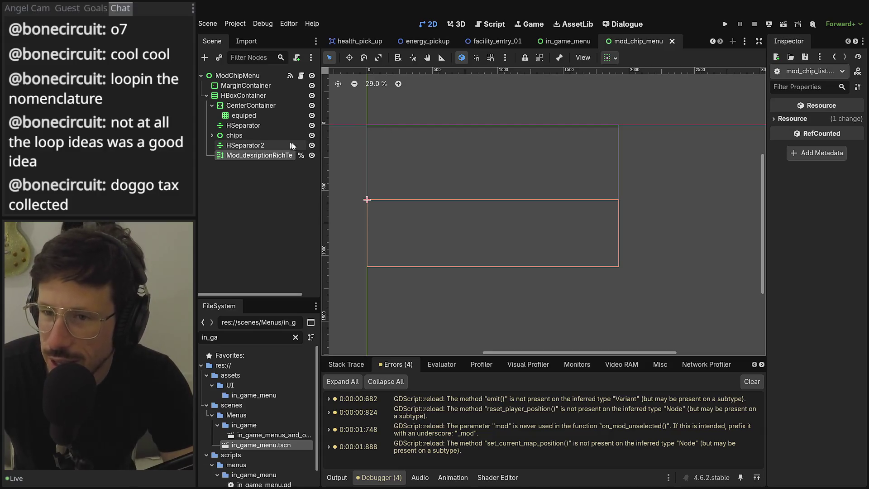
Open mod_chip_menu.gd, set a breakpoint on line 60 in update_chip_menu, and run the game
drag(320, 168, 346, 168)
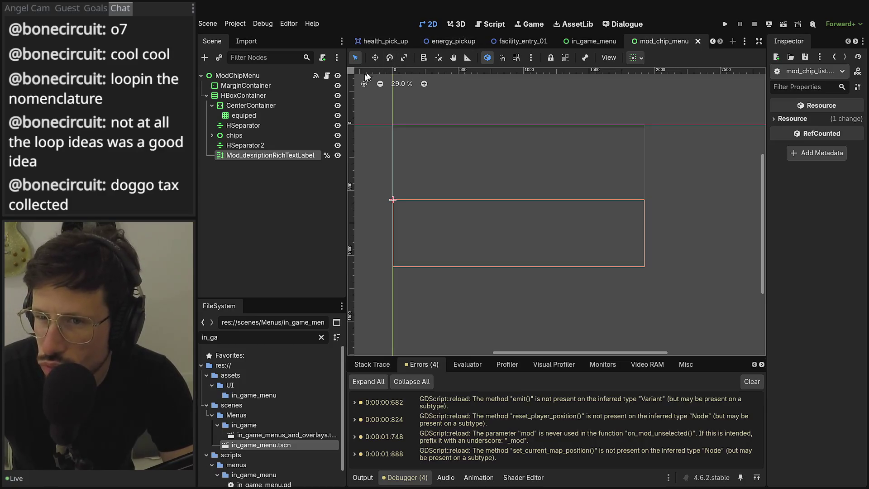
click(327, 75)
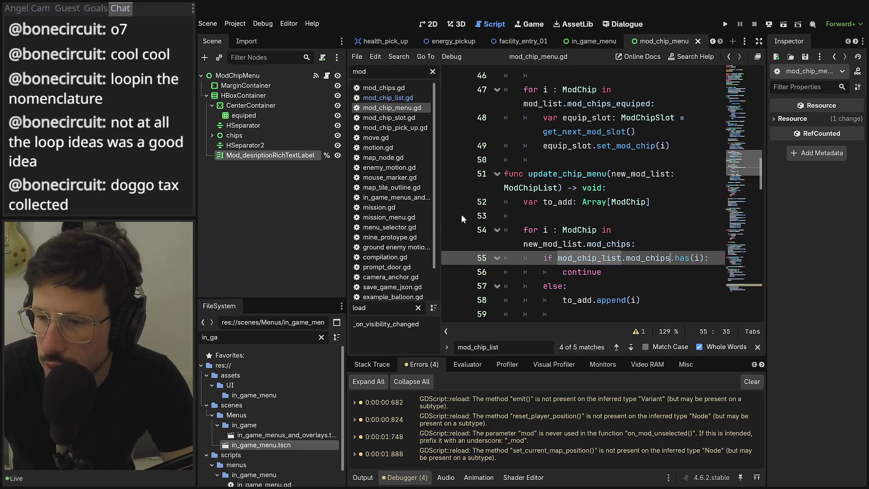
scroll(552, 231, down, 2)
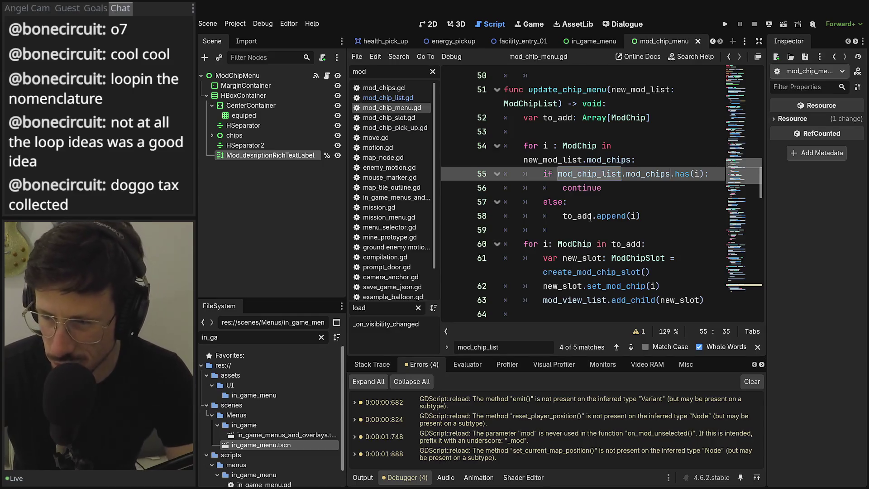
mouse_move(590, 220)
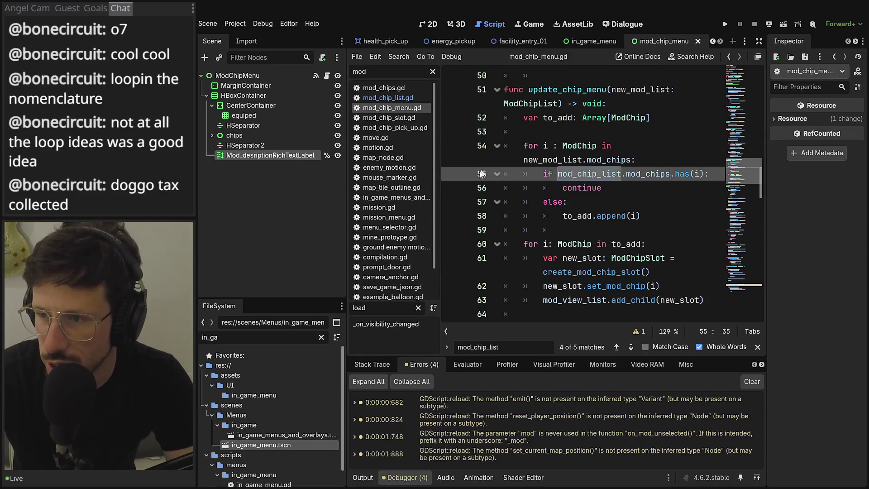
click(451, 245)
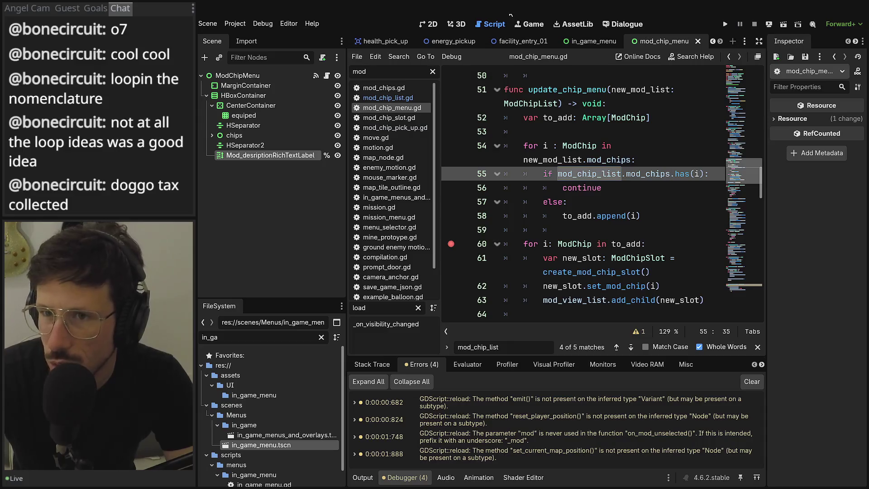
click(725, 24)
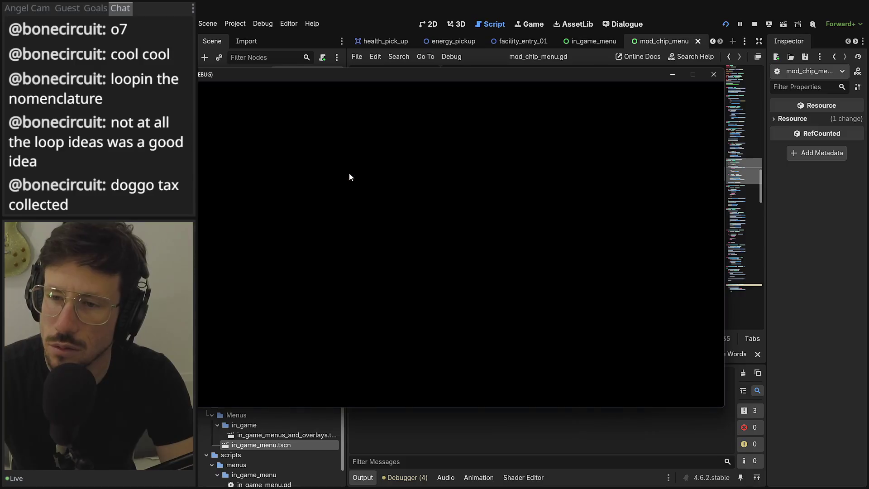
Restart the test run, choose NEW, and walk the player to the mod chip pickup
click(714, 74)
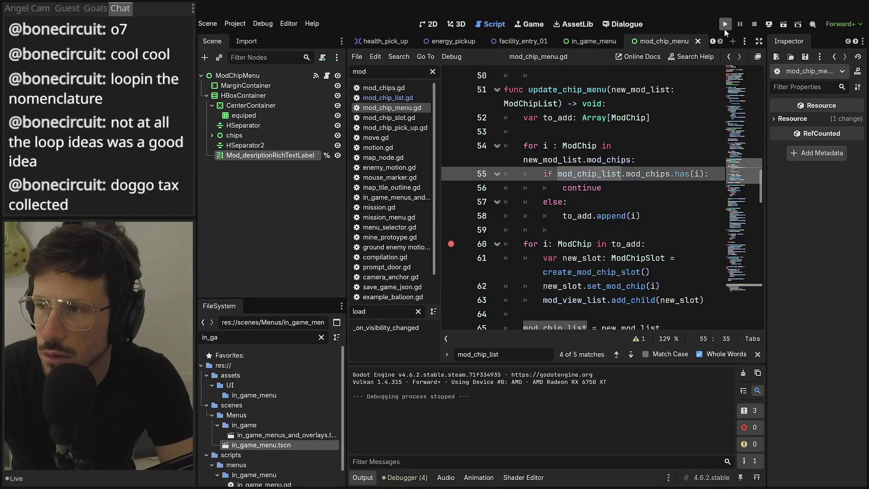
click(724, 27)
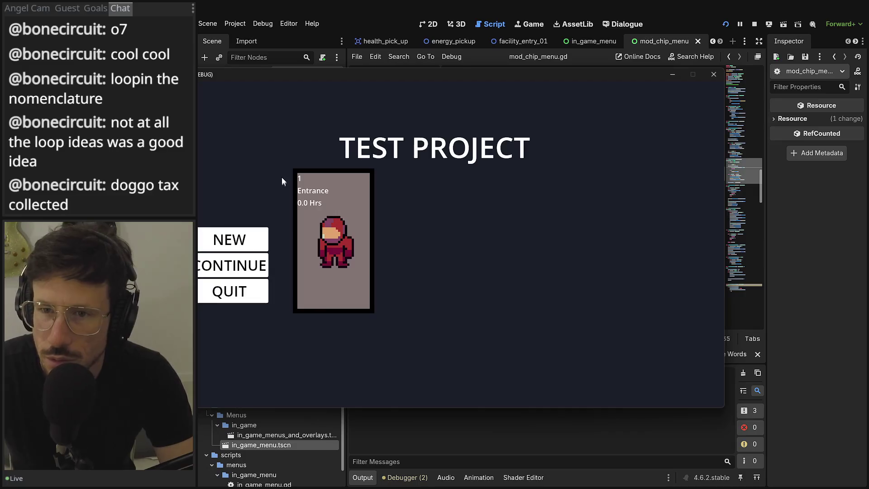
drag(312, 73, 380, 62)
click(288, 224)
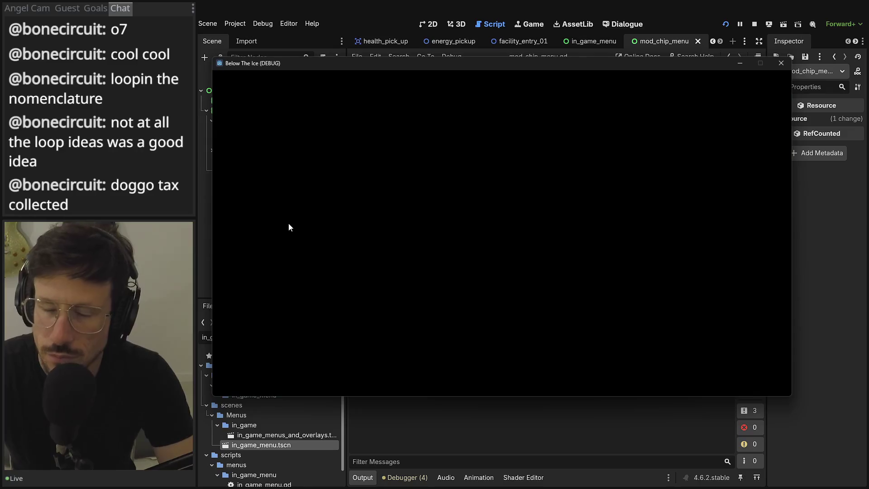
key(a)
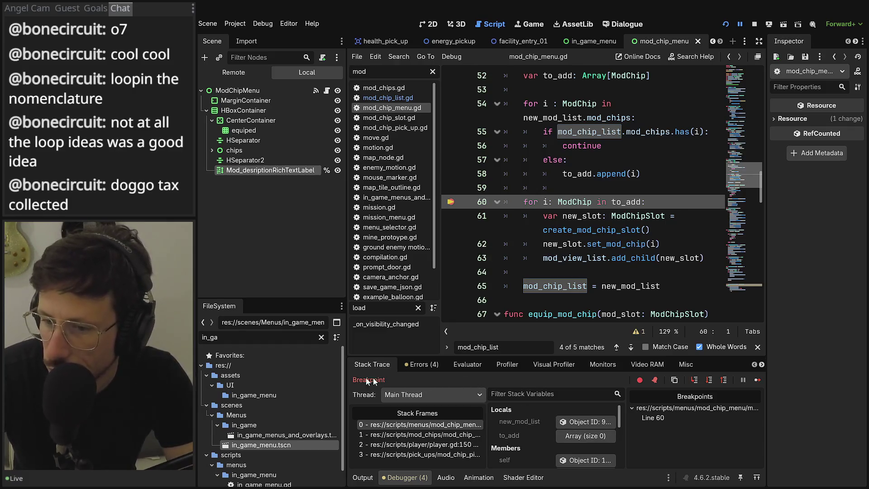
Widen the debugger panels and show mod_chip_list from Stack Variables in the Inspector
drag(347, 368, 304, 368)
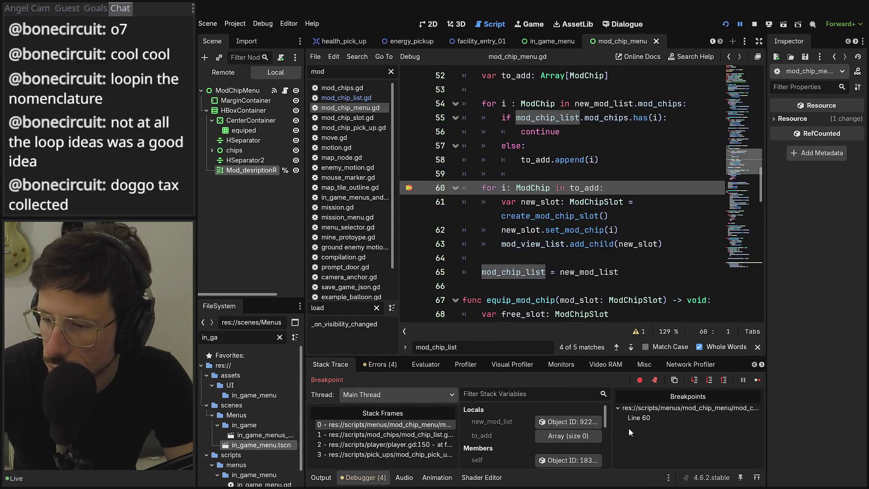
drag(611, 415, 714, 415)
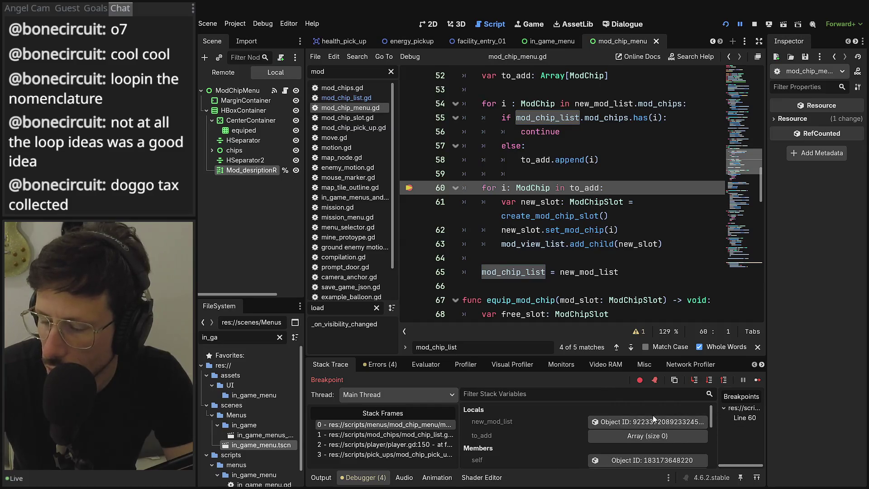
scroll(619, 425, down, 3)
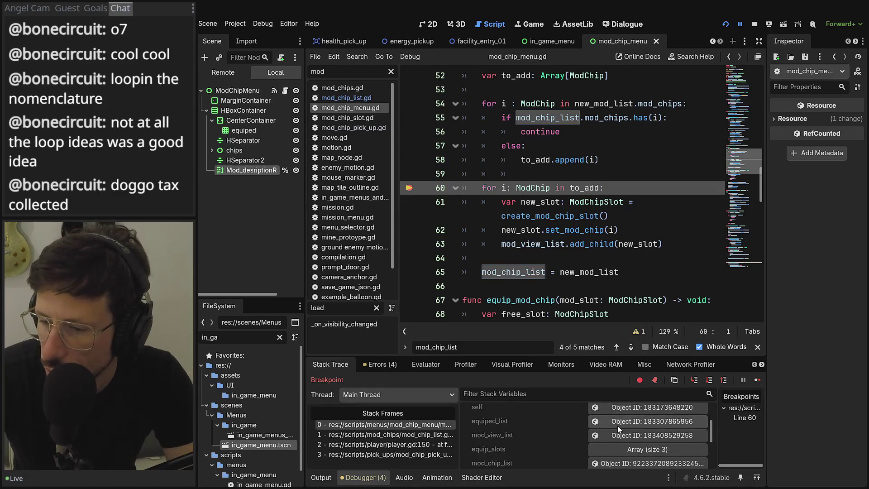
scroll(596, 446, down, 1)
scroll(596, 445, down, 1)
click(610, 446)
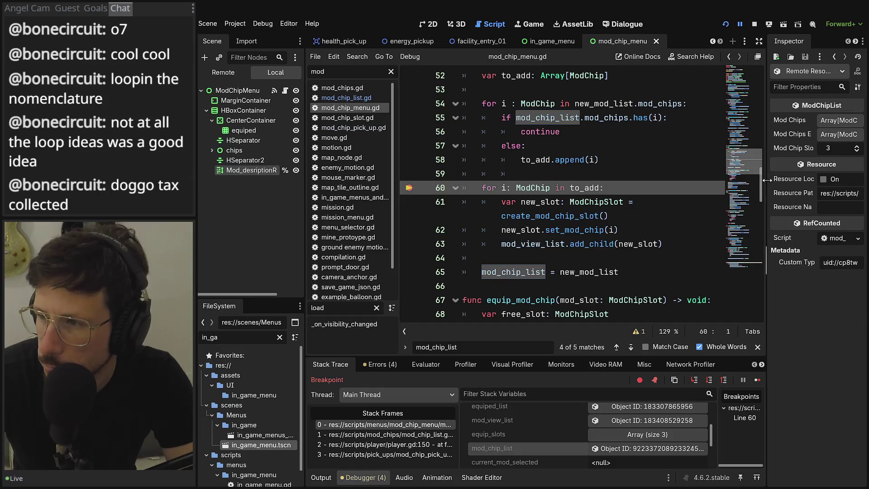
Expand the Mod Chips array to review its five chips, then stop the debug session
click(838, 122)
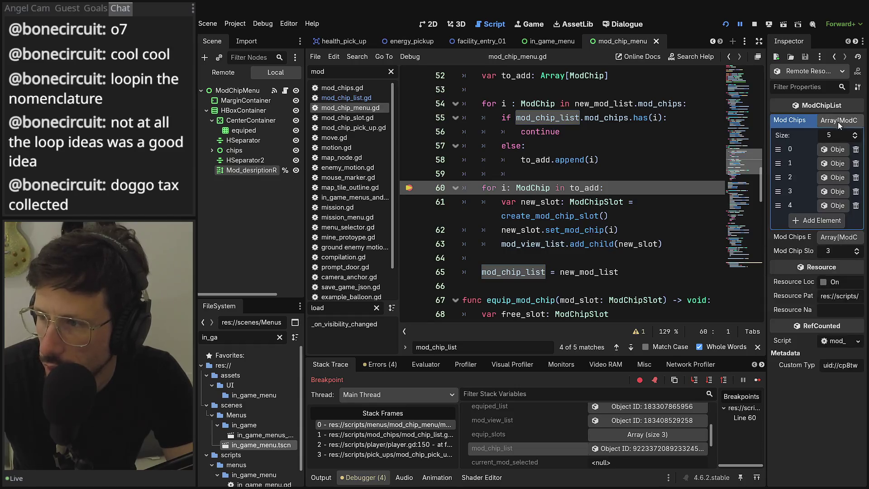
drag(768, 146, 648, 154)
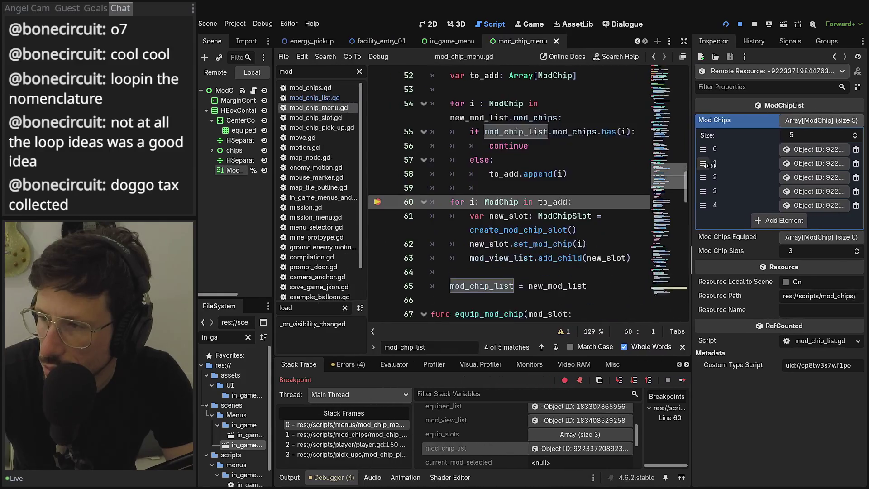
scroll(576, 431, up, 2)
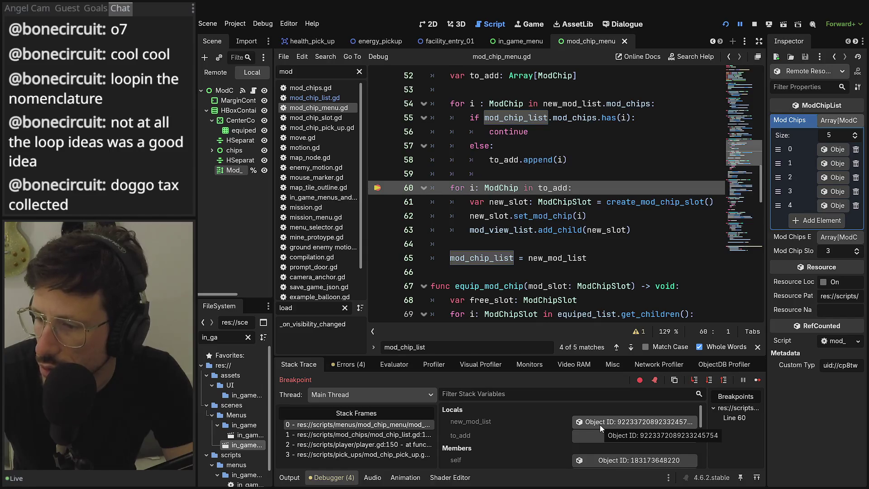
scroll(600, 425, down, 5)
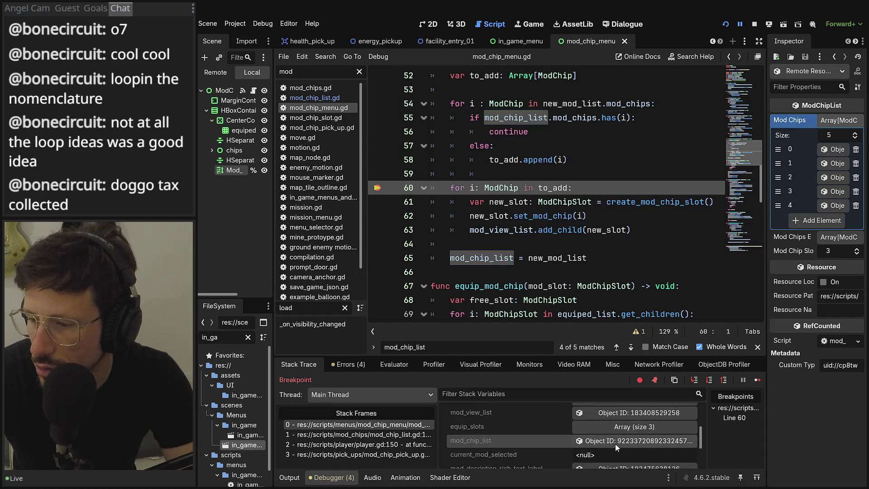
scroll(615, 444, up, 5)
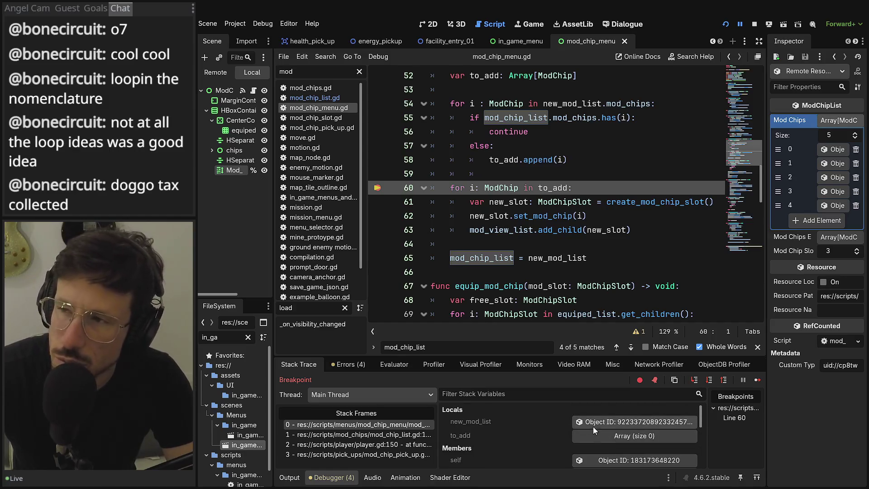
click(756, 24)
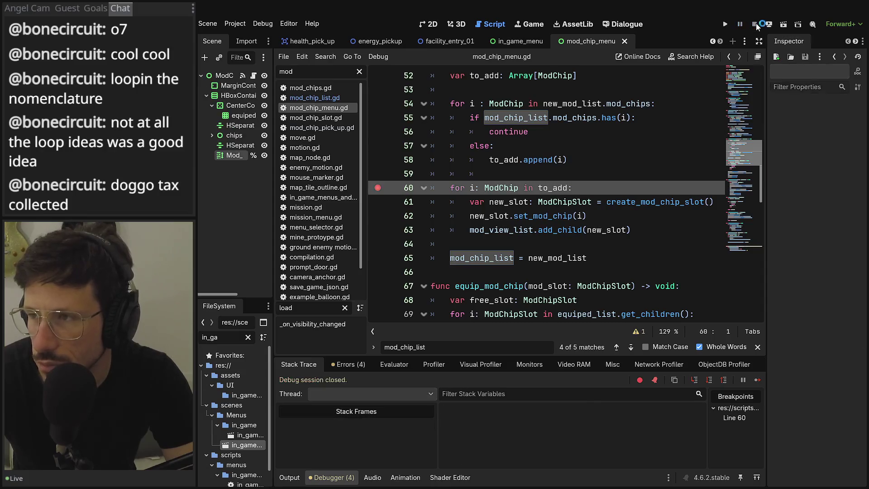
Clear the line 60 breakpoint and delete lines 52–65, the body of update_chip_menu
click(379, 188)
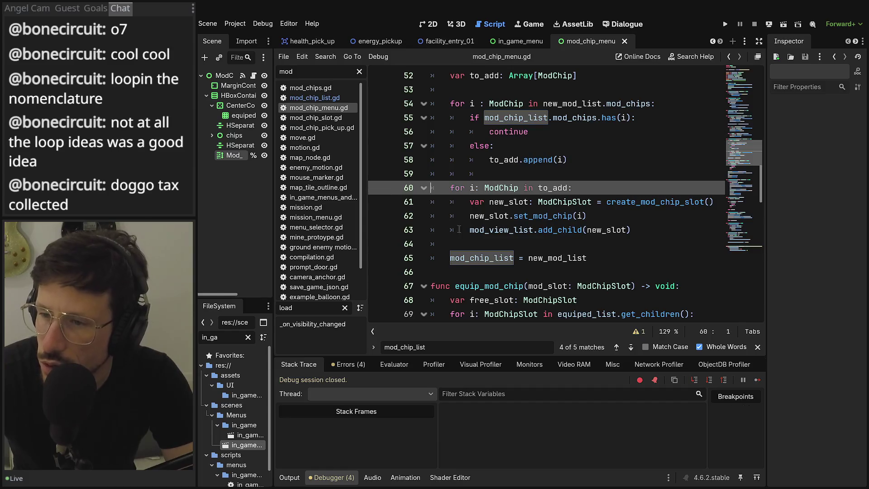
scroll(463, 229, up, 2)
scroll(462, 229, down, 2)
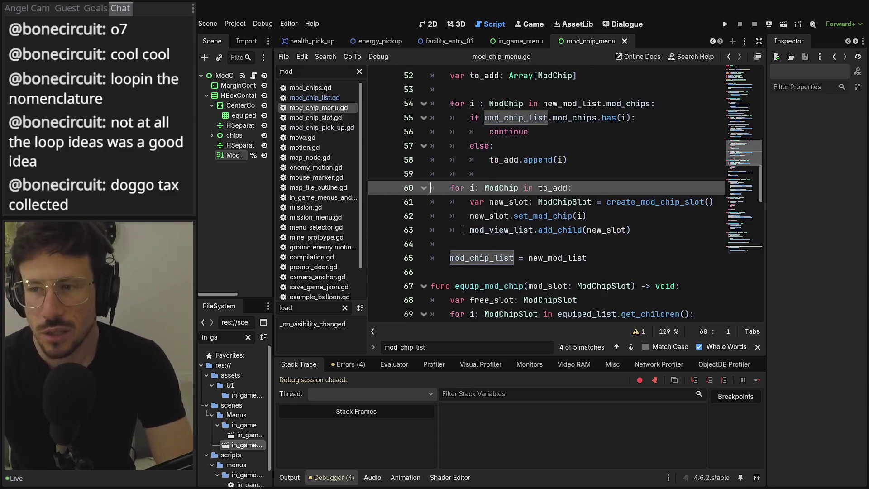
mouse_move(463, 229)
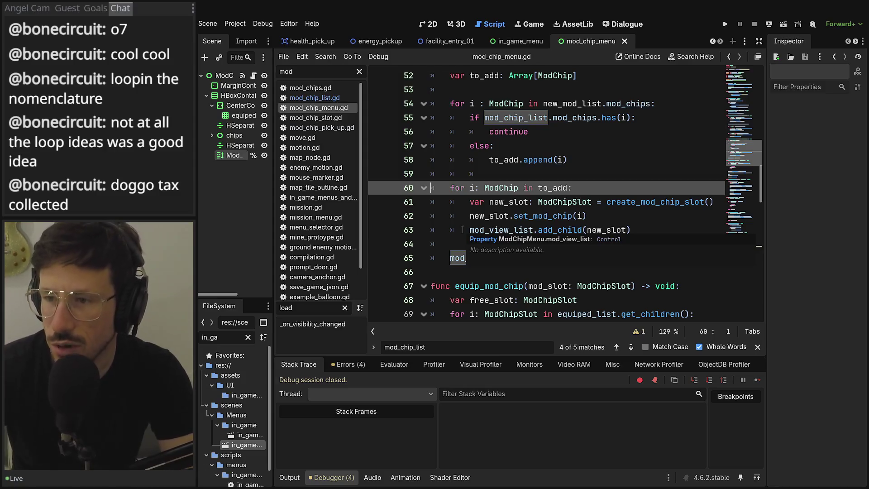
text(_chip_list = new_mod_list)
click(652, 258)
mouse_move(616, 262)
mouse_down()
mouse_move(498, 244)
mouse_move(453, 202)
mouse_move(414, 109)
mouse_up()
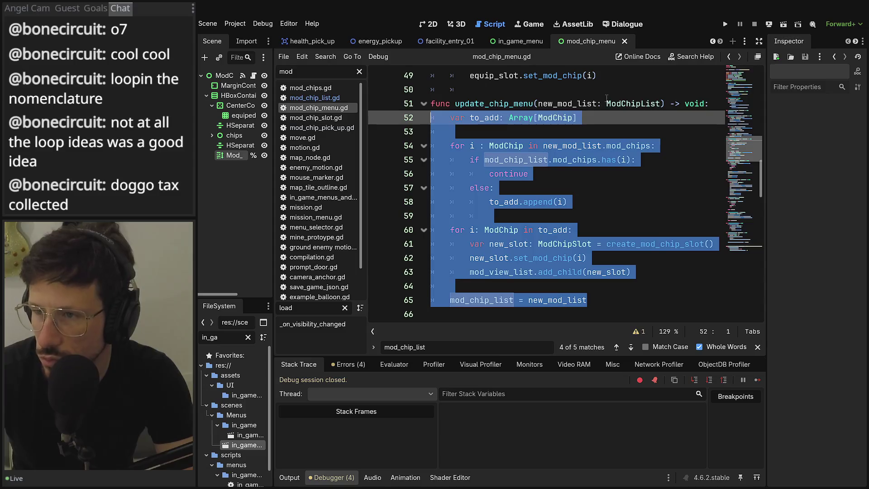
key(BackSpace)
Change the parameter to new_mod: ModChip and switch the editor to distraction-free mode
double_click(634, 104)
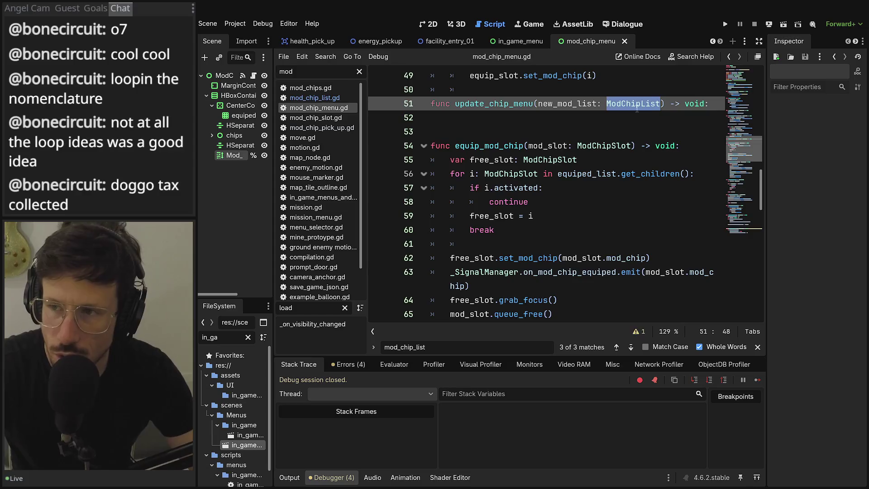
text(mod)
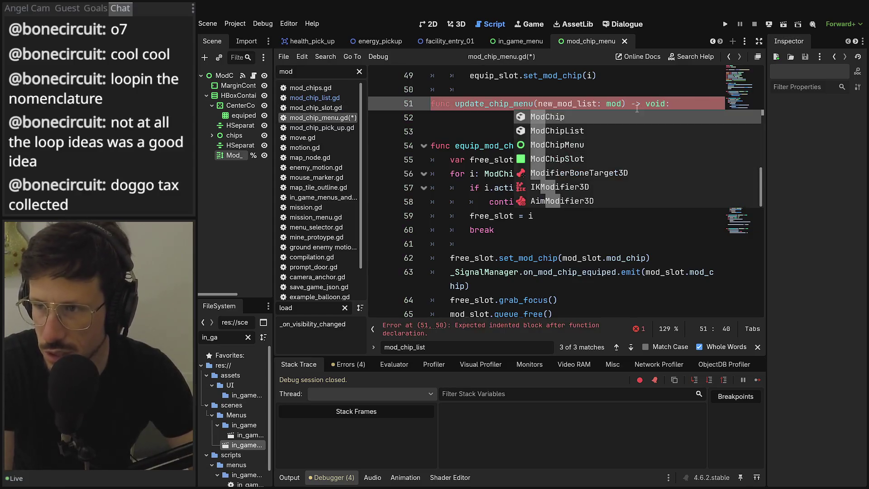
key(Return)
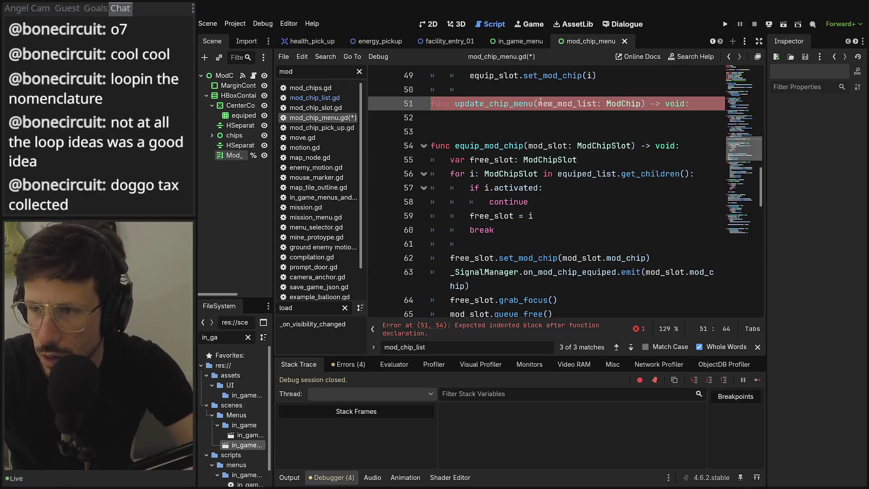
click(597, 104)
key(BackSpace)
key(BackSpace)
key(BackSpace)
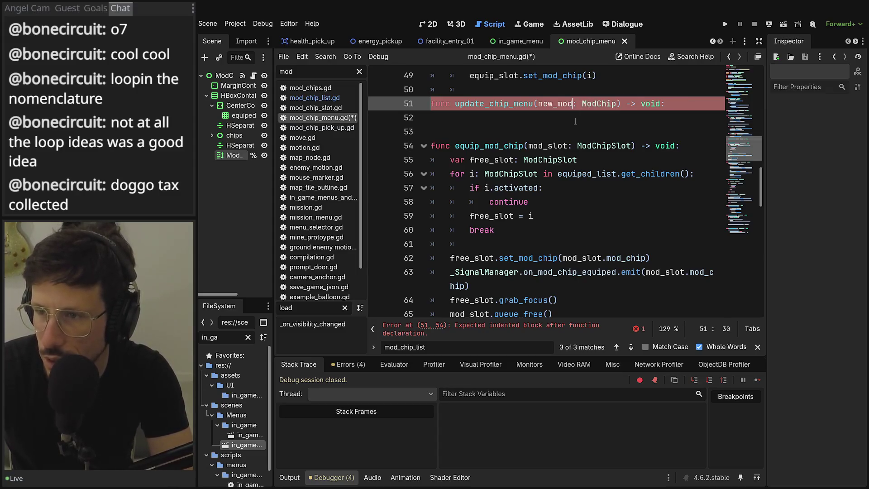
scroll(575, 136, up, 3)
scroll(576, 138, down, 9)
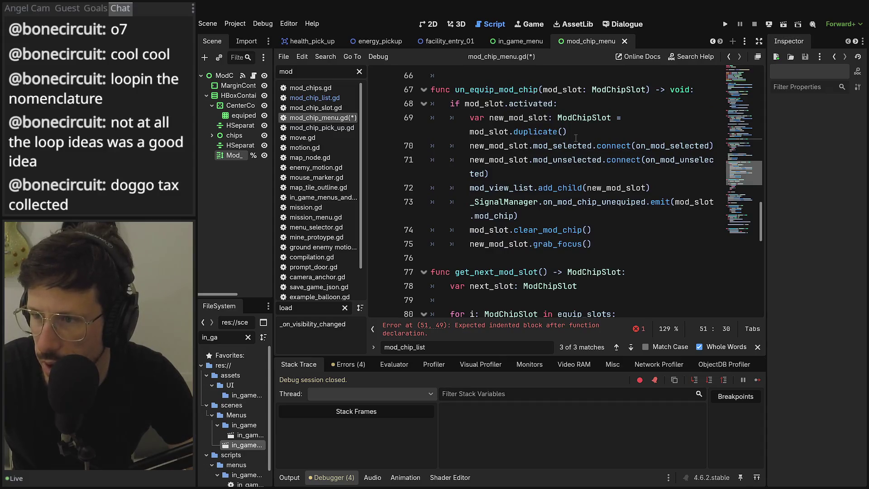
scroll(568, 142, down, 2)
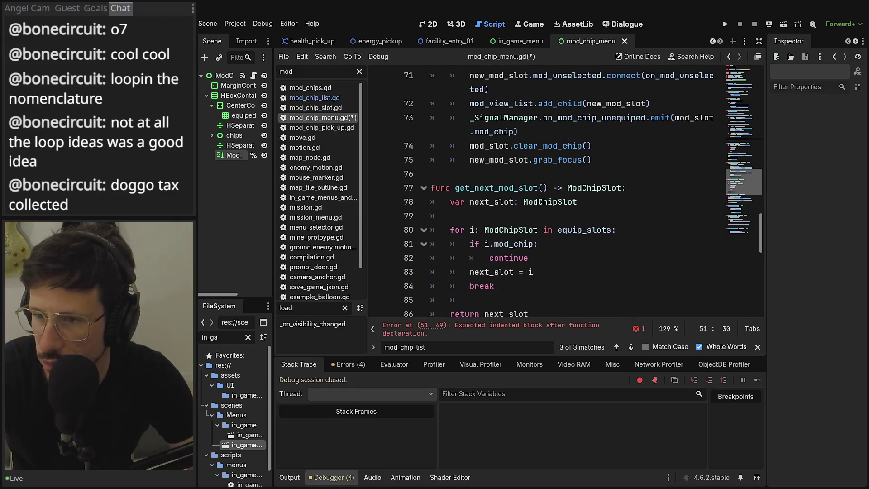
click(758, 56)
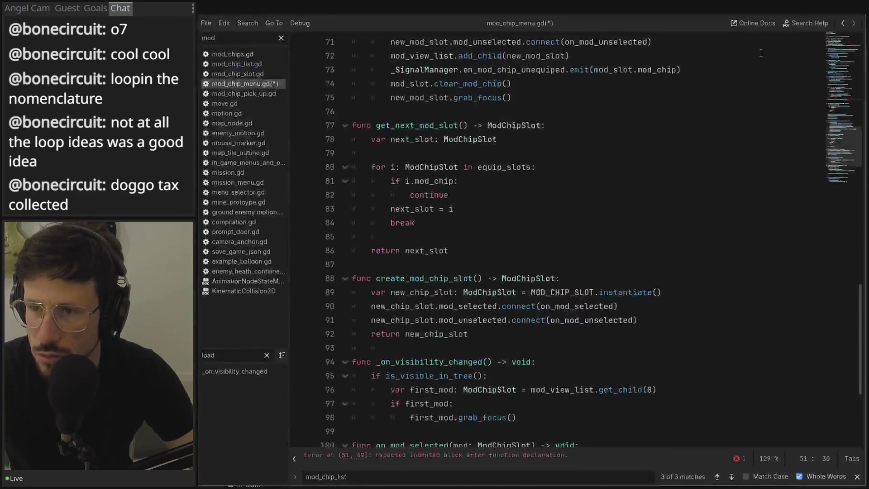
Review the empty update_chip_menu(new_mod: ModChip) and the create_mod_chip_slot helper on line 88
scroll(688, 167, down, 2)
scroll(688, 168, down, 2)
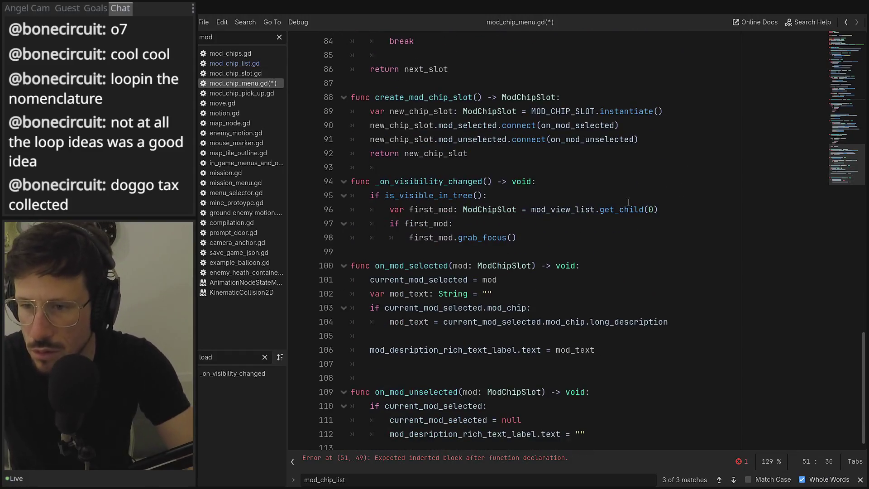
scroll(568, 240, up, 4)
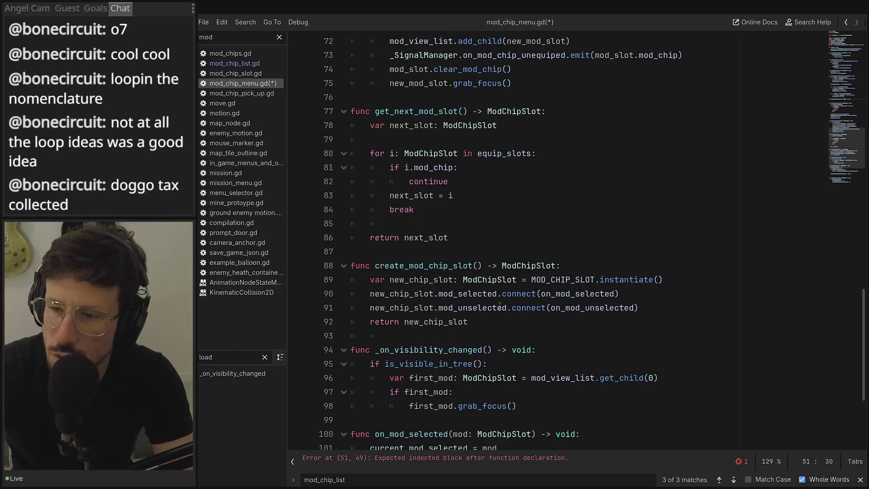
mouse_move(476, 323)
mouse_down()
mouse_move(371, 323)
mouse_move(335, 283)
mouse_move(293, 273)
mouse_up()
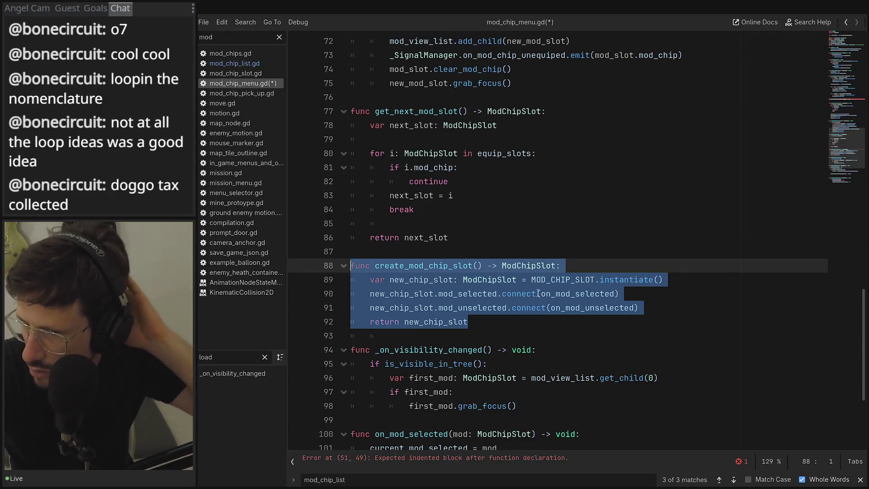
scroll(530, 285, up, 1)
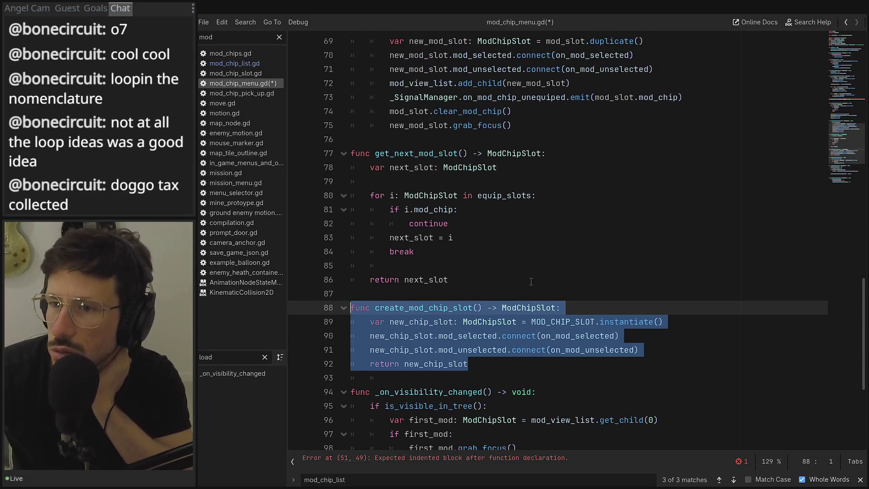
scroll(523, 278, up, 2)
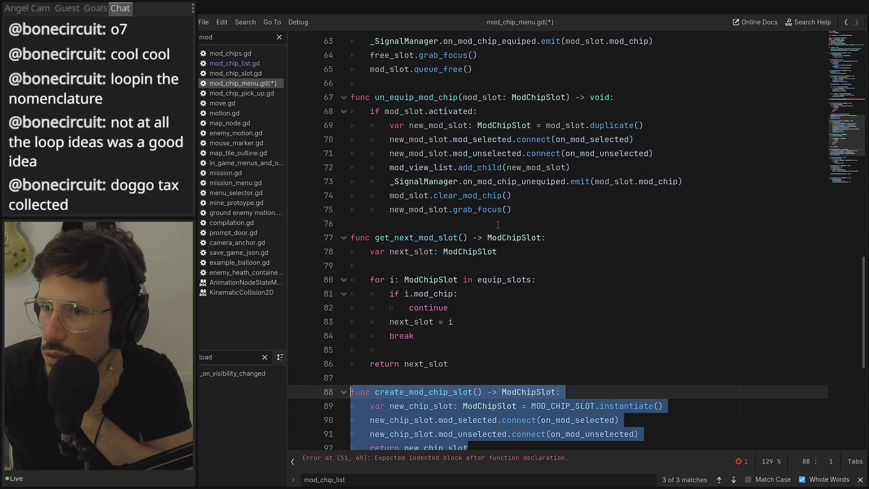
scroll(498, 222, up, 3)
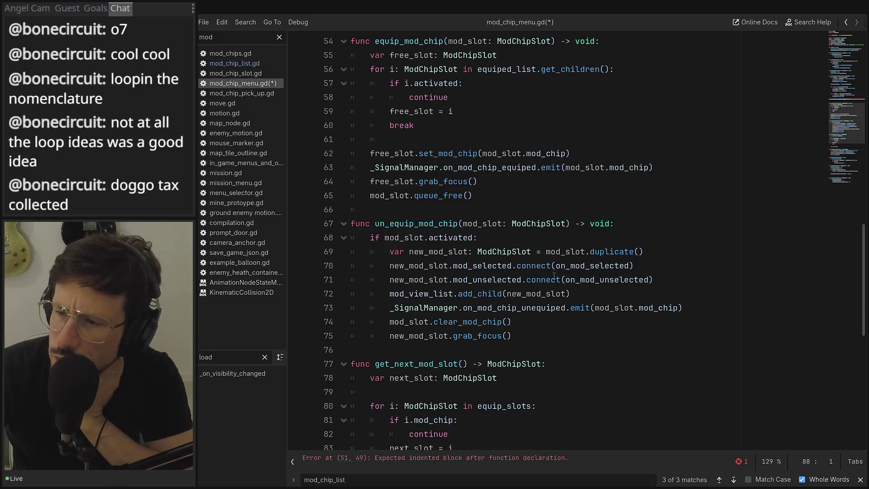
scroll(554, 275, up, 7)
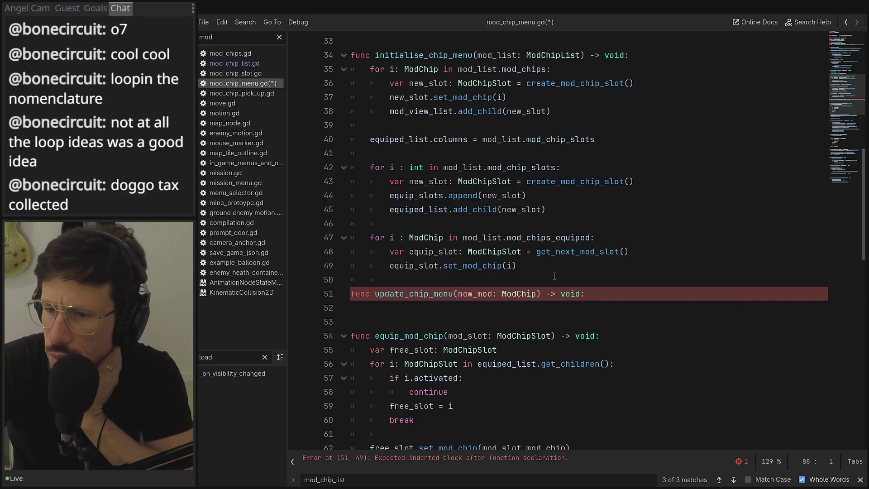
scroll(555, 276, down, 5)
scroll(554, 276, down, 6)
double_click(443, 350)
scroll(444, 351, up, 6)
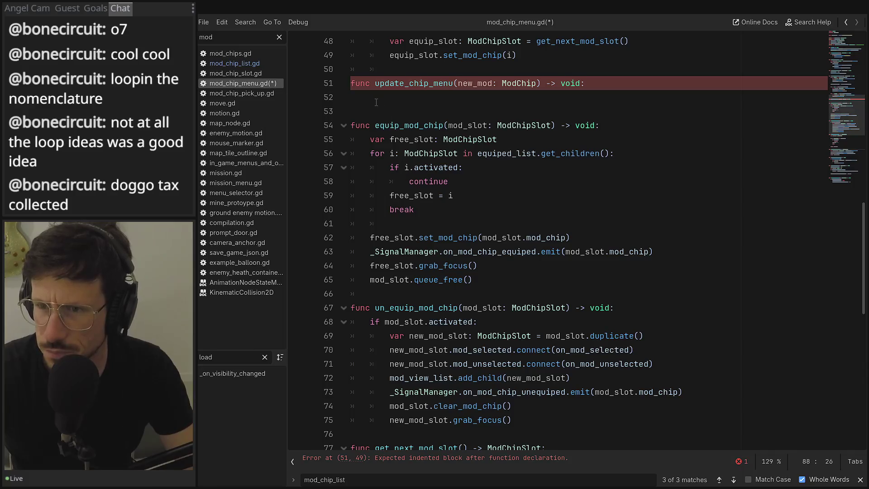
Write var new_slot: ModChipSlot = create_mod_chip_slot() as the function's first line
click(420, 97)
key(Tab)
text(var m)
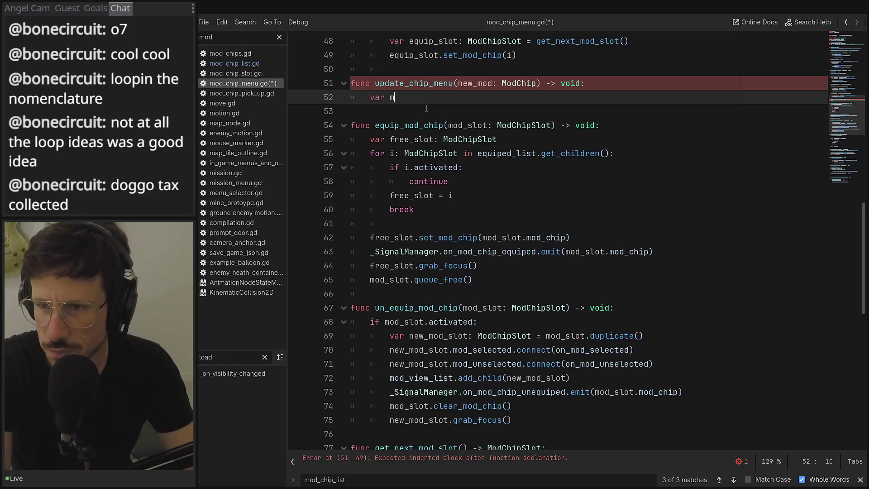
key(BackSpace)
text(new)
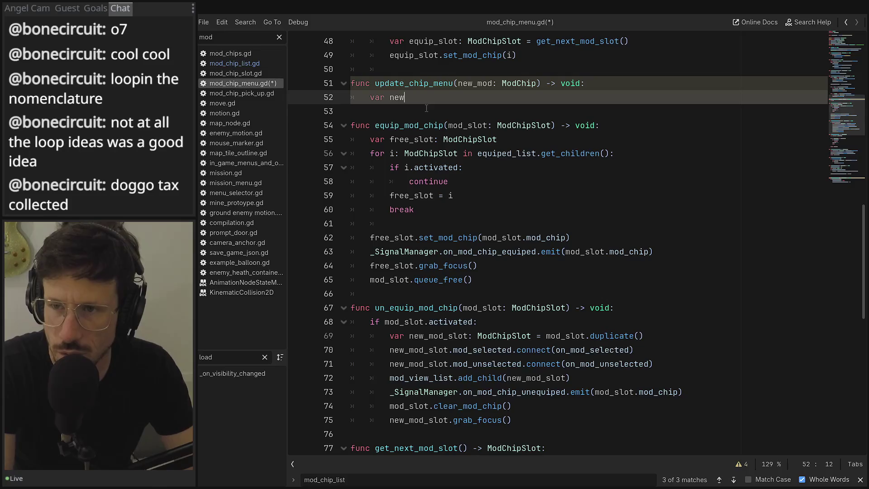
text(;lpl;o)
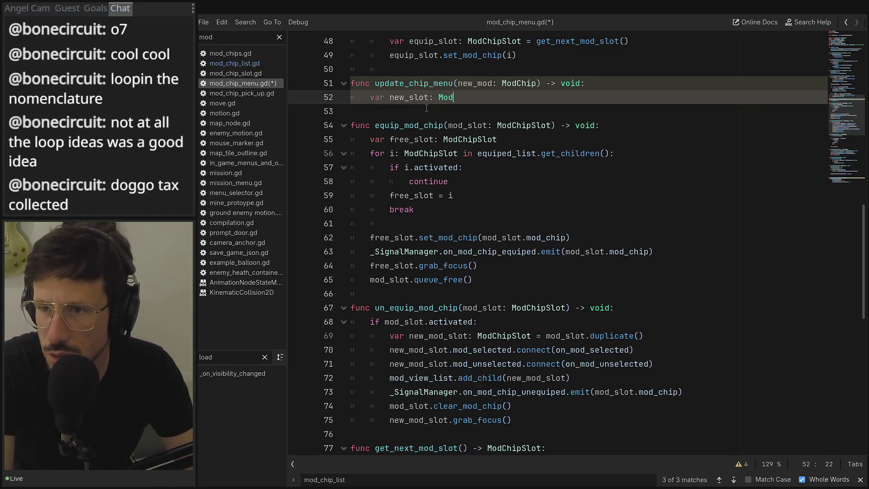
key(Down)
key(Down)
key(Down)
key(Return)
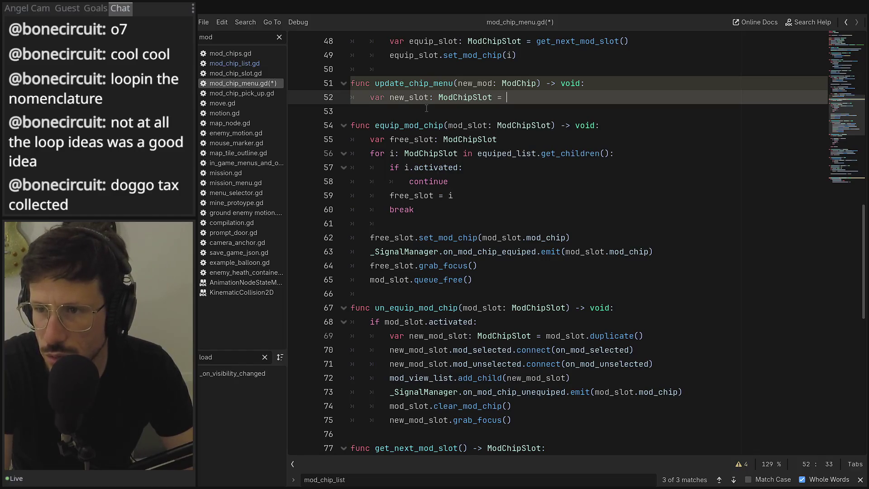
key(ctrl+space)
text(g)
key(BackSpace)
text(cr)
Add new_slot.set_mod_chip(new_mod) on the next line
key(Return)
key(Return)
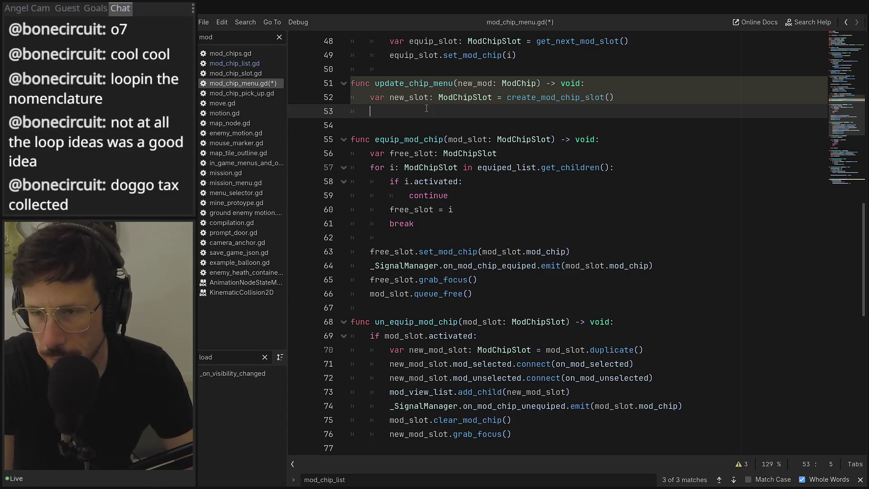
key(BackSpace)
key(BackSpace)
key(BackSpace)
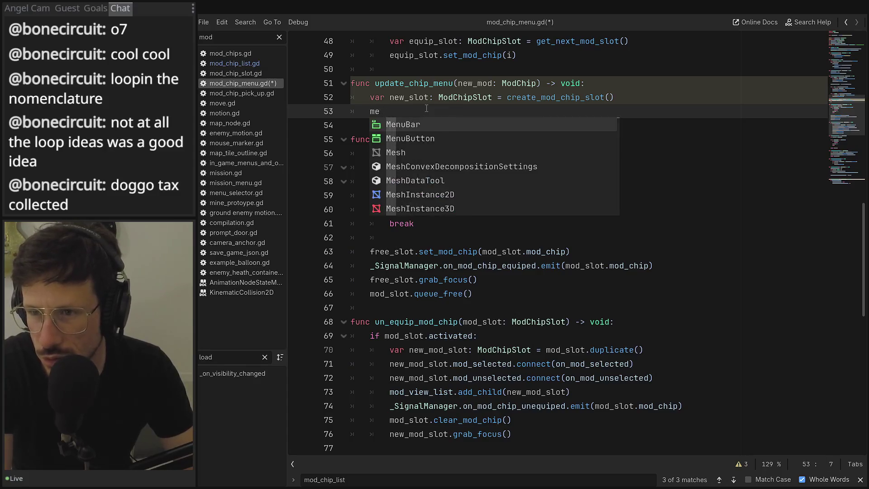
key(BackSpace)
key(BackSpace)
key(BackSpace)
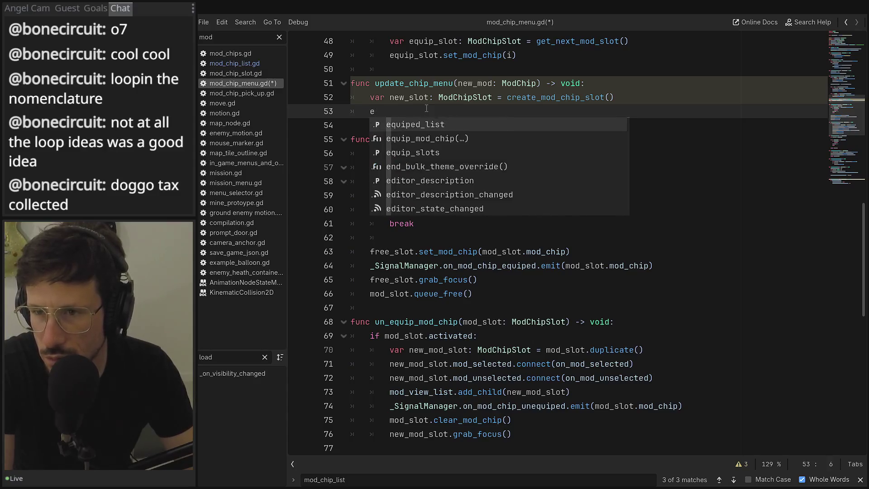
text(new)
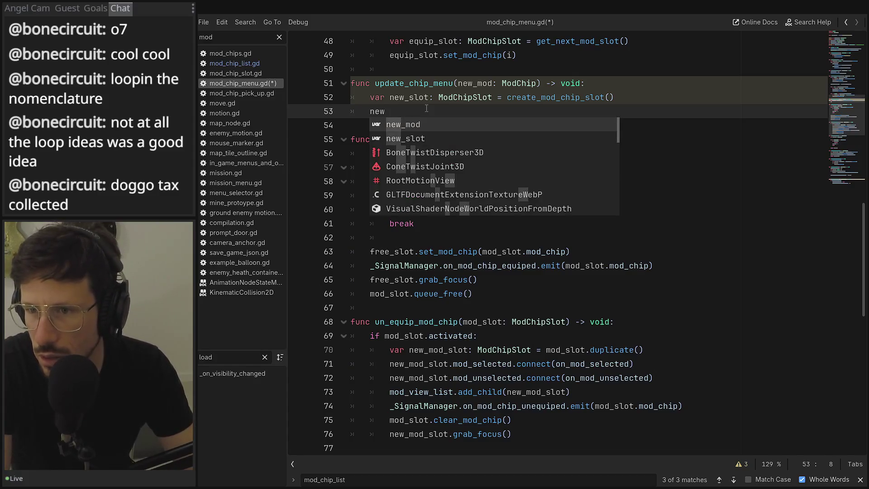
key(Down)
key(Return)
text(set)
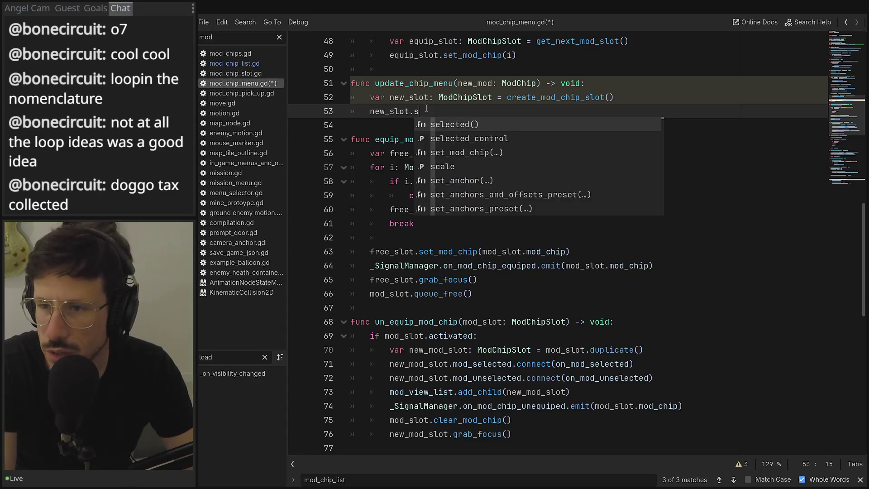
key(Return)
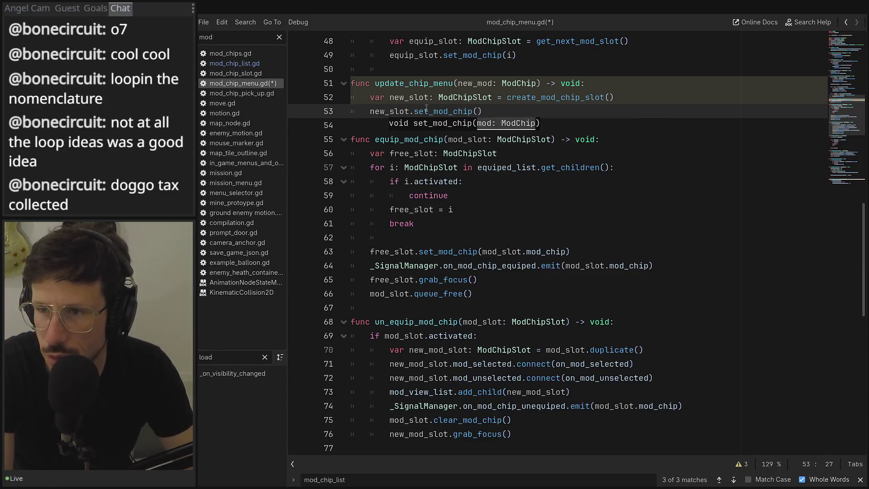
text(new)
key(Return)
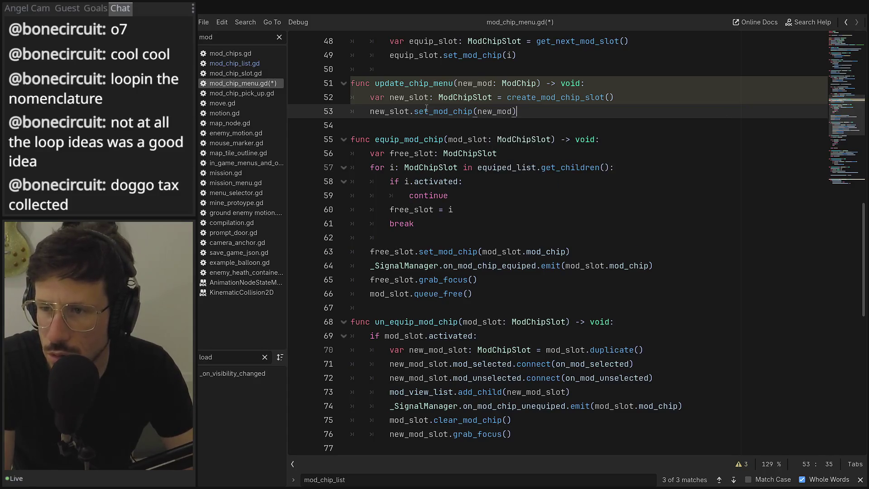
Add mod_view_list.add_child(new_slot) after a blank line
key(Return)
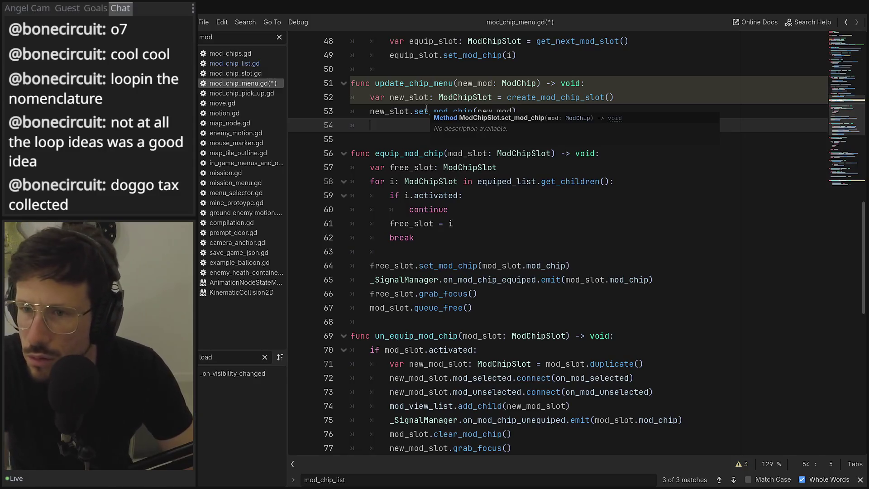
key(Return)
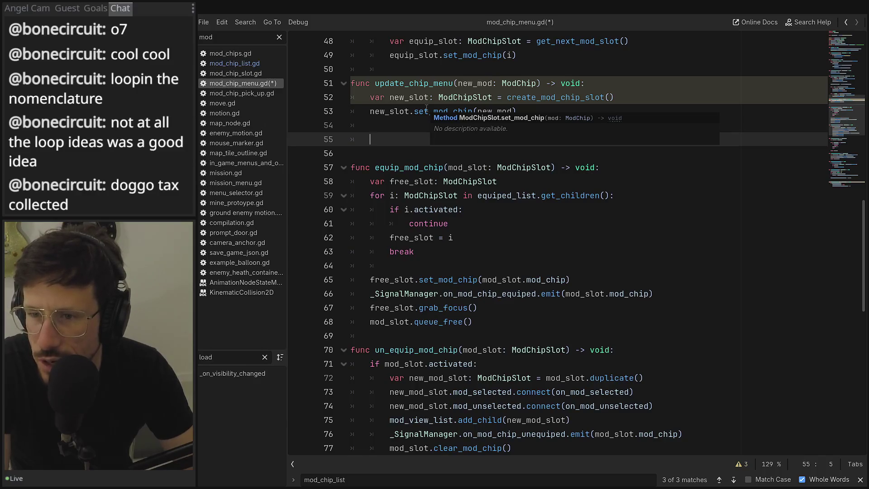
text(,p)
key(BackSpace)
key(BackSpace)
text(mod)
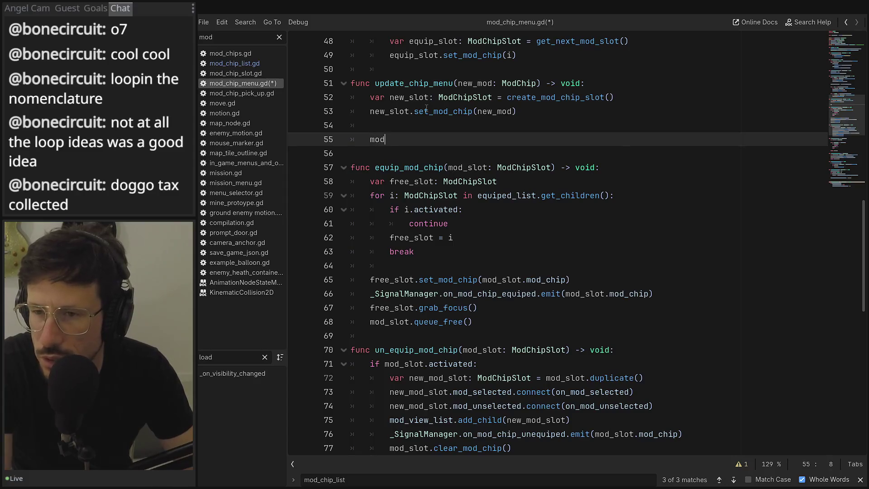
key(Down)
key(Down)
key(Return)
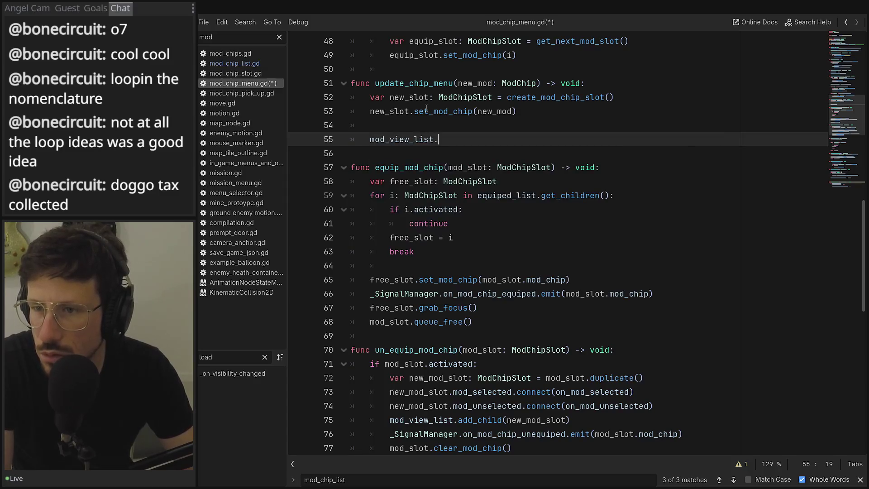
text(add)
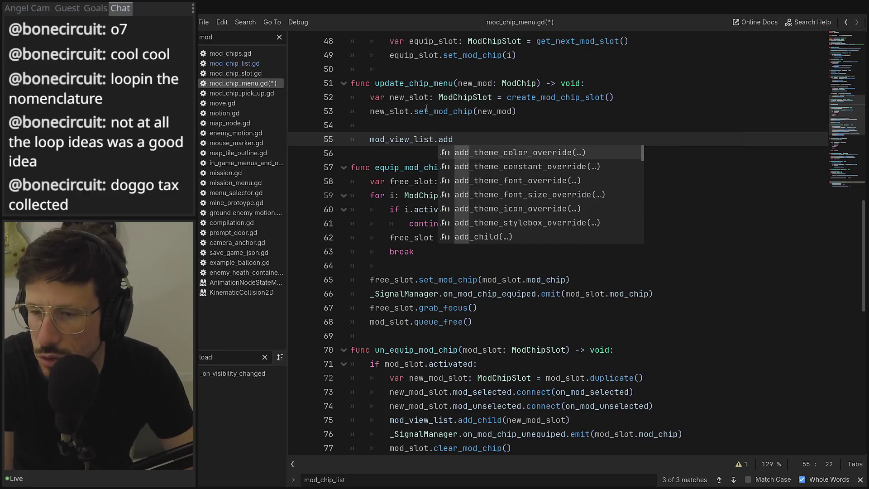
key(Down)
key(Down)
key(Down)
key(Return)
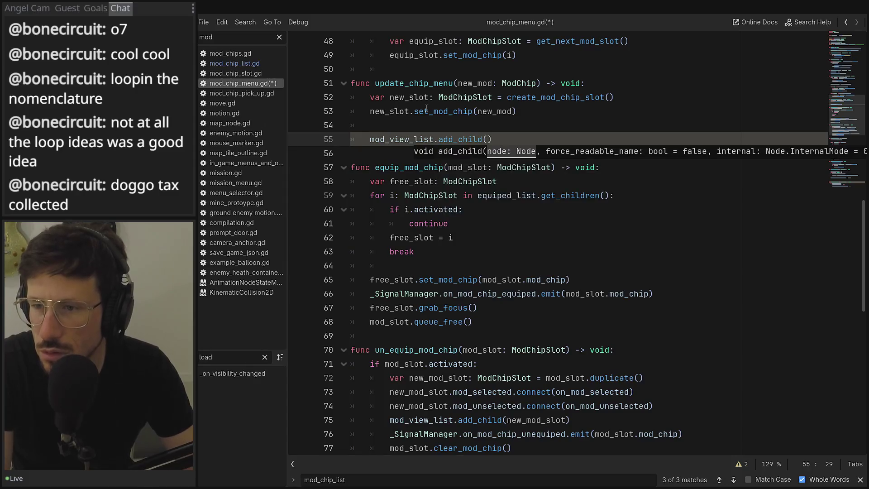
text(n)
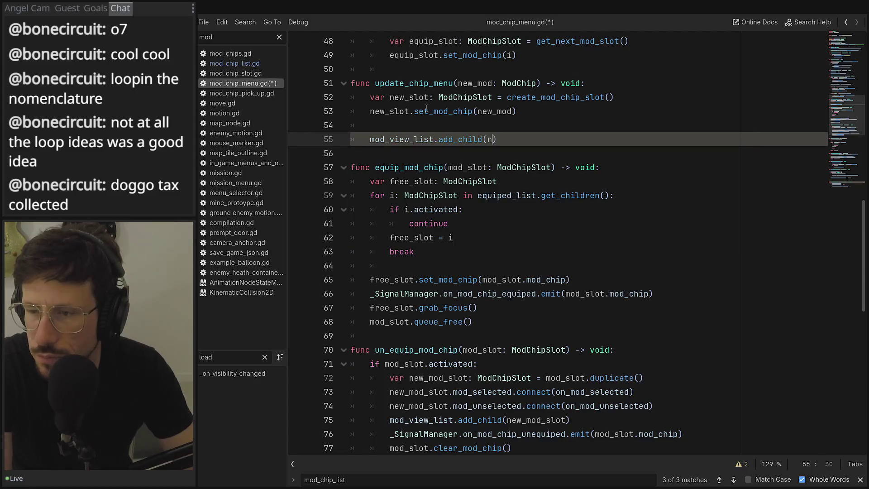
key(Return)
Check the add_child argument against the existing add_child usage around line 38
double_click(407, 113)
click(502, 139)
scroll(507, 162, up, 4)
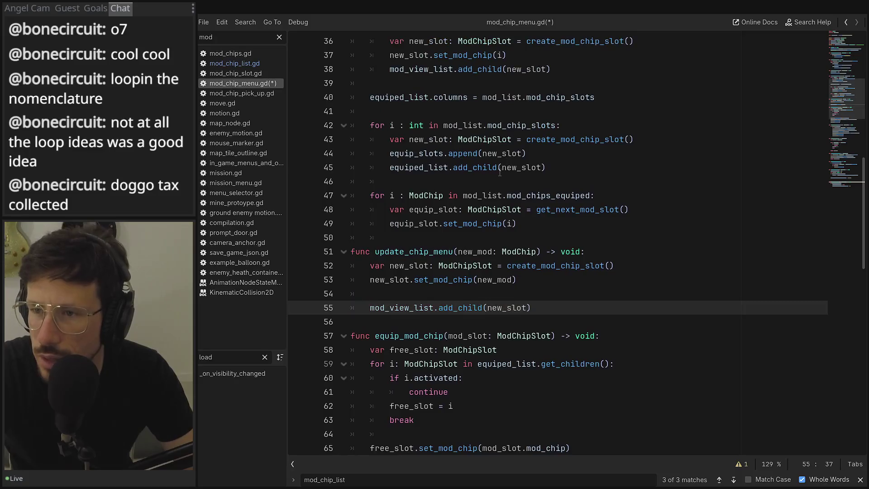
scroll(459, 176, up, 2)
scroll(460, 163, up, 2)
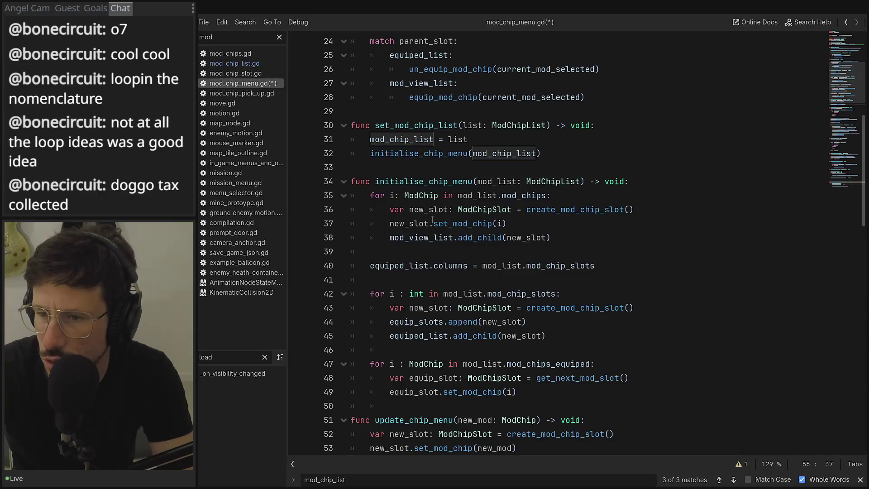
click(573, 213)
double_click(465, 224)
double_click(480, 237)
scroll(484, 252, down, 1)
scroll(484, 251, down, 7)
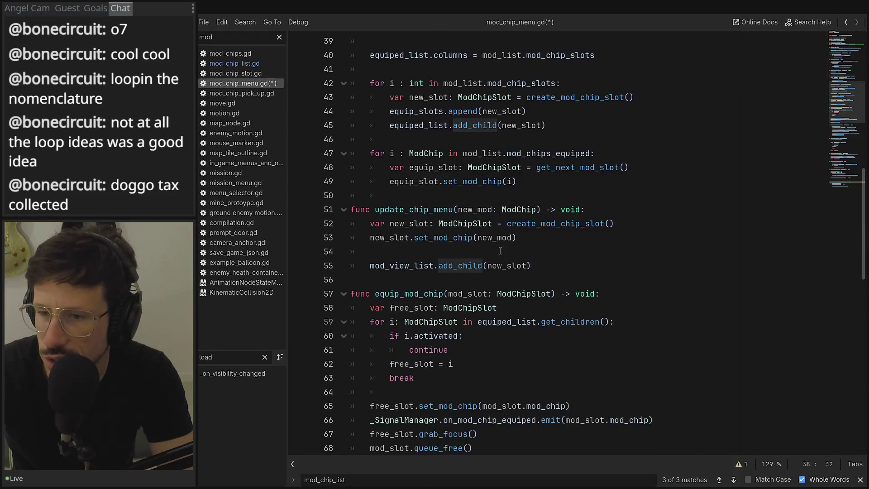
Start renaming update_chip_menu on line 51 to on_mod_collected
click(449, 125)
drag(457, 125, 376, 125)
text(on)
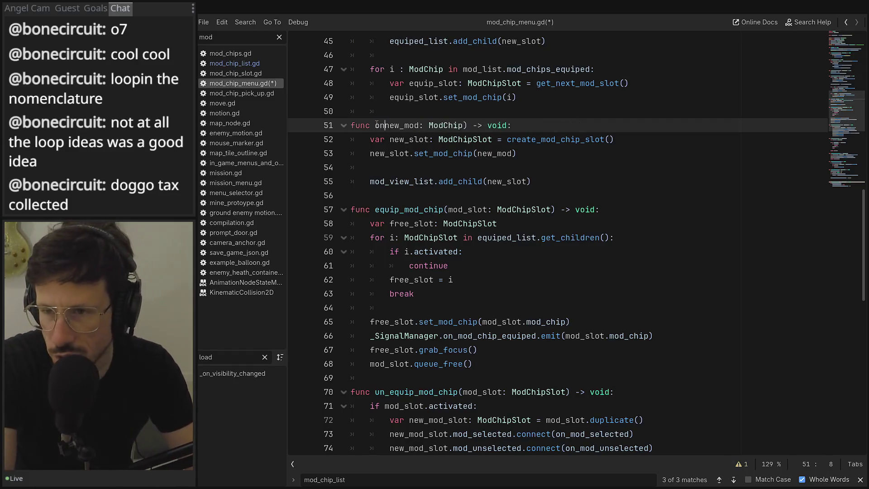
text(_)
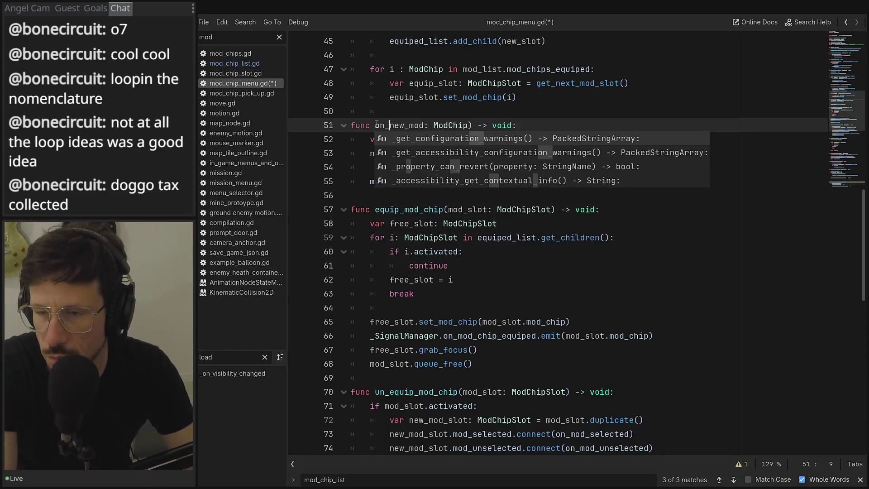
text(mod_collected()
Put on_mod_collected in place of the old function name in line 15's connect() call
double_click(397, 125)
key(ctrl+c)
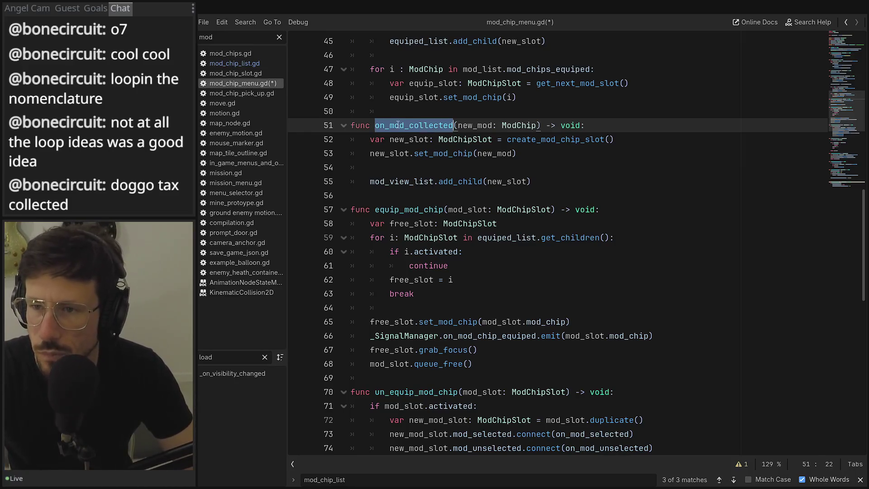
scroll(626, 141, up, 10)
double_click(630, 40)
key(ctrl+v)
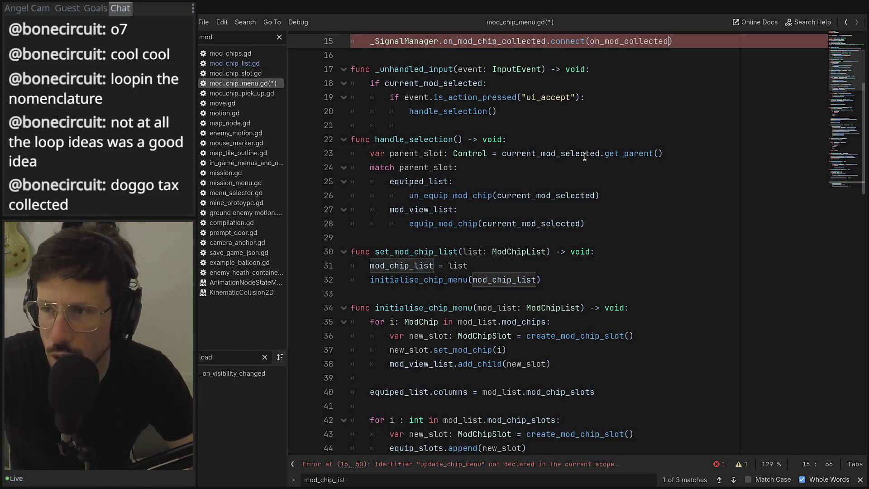
Save mod_chip_menu.gd and run the project with F5
key(ctrl+s)
scroll(589, 163, up, 5)
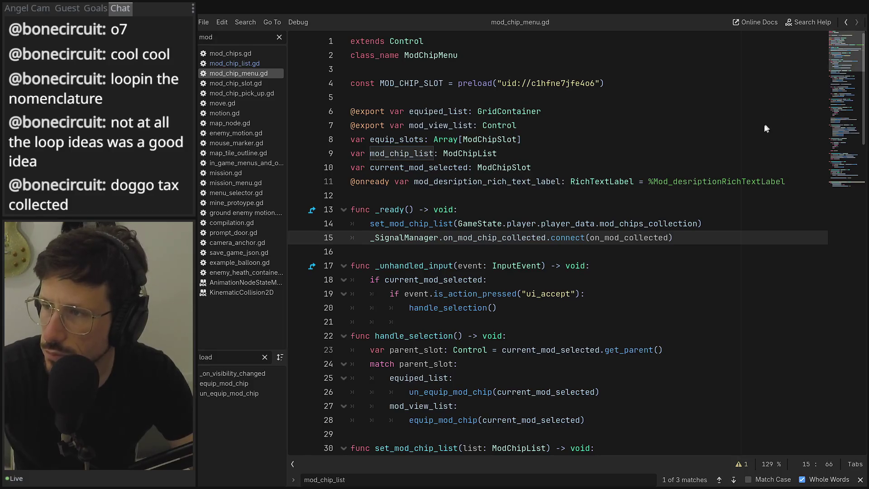
key(F5)
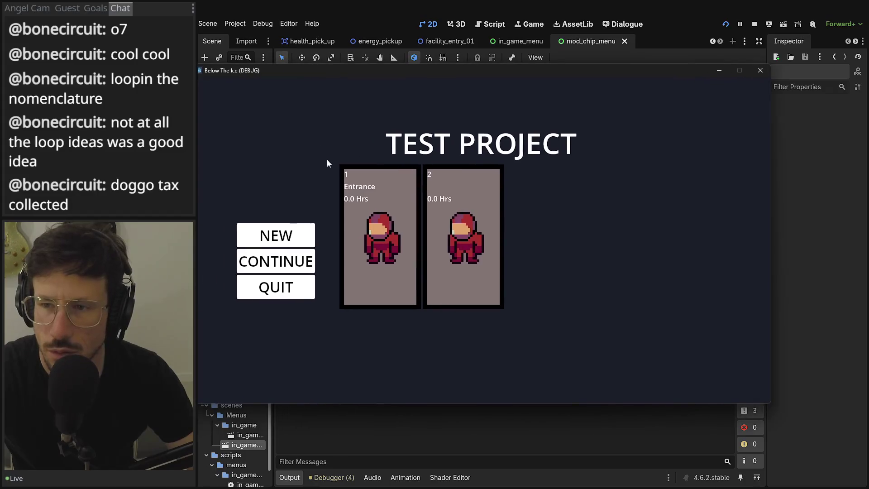
Start a NEW game, page through the in-game pause menu, then close it
click(257, 242)
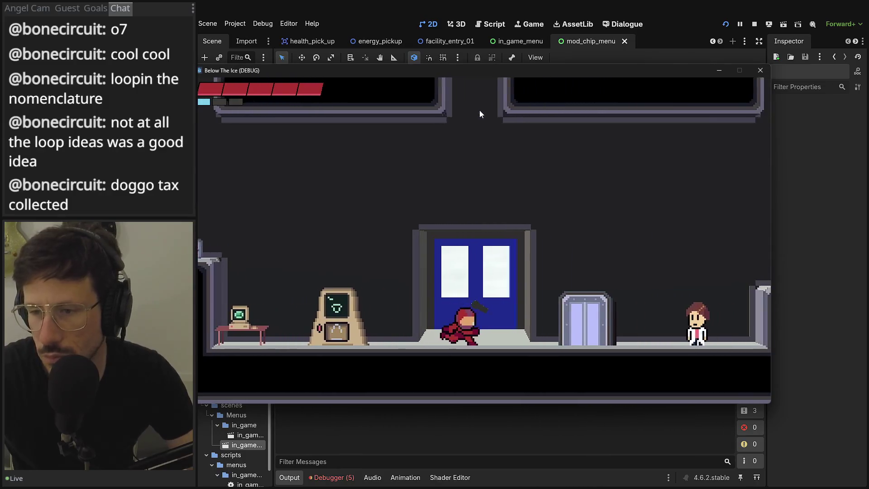
key(Escape)
key(e)
key(e)
key(e)
key(e)
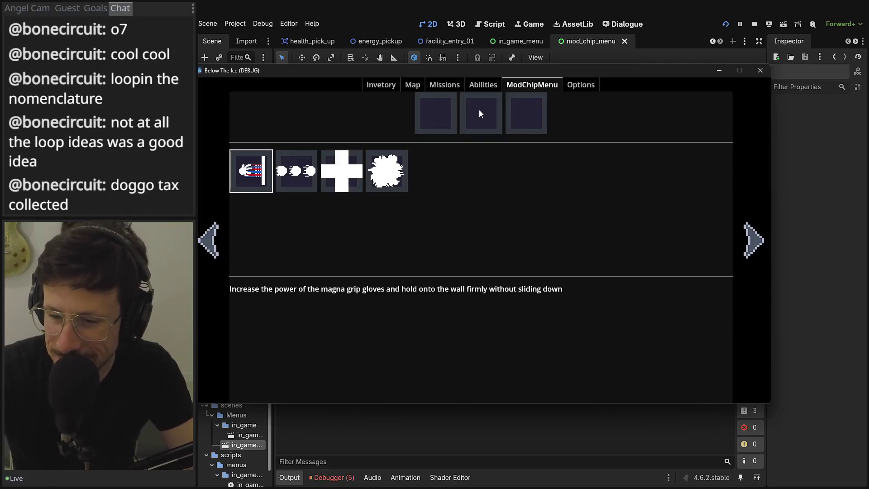
key(Escape)
Show the debugger's Errors list with the on_mod_collected argument conversion failure
click(330, 444)
click(330, 476)
click(349, 365)
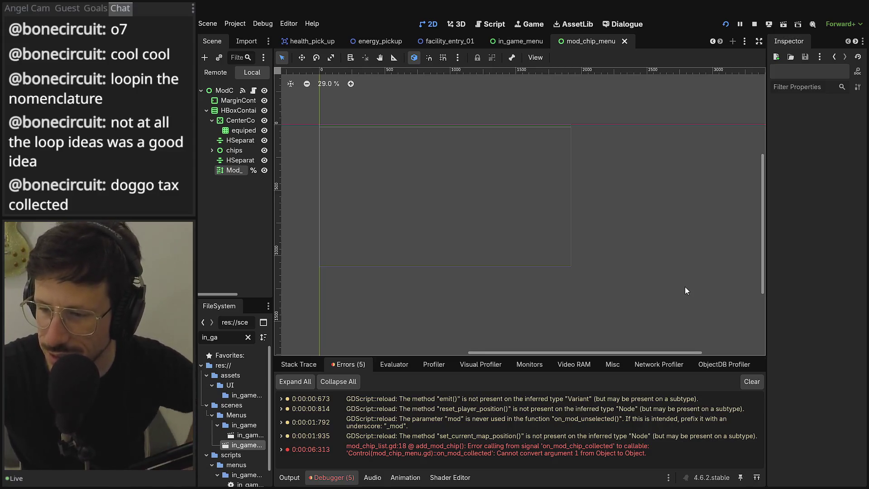
Stop the game and open mod_chip_list.gd in a maximized floating script window
click(755, 24)
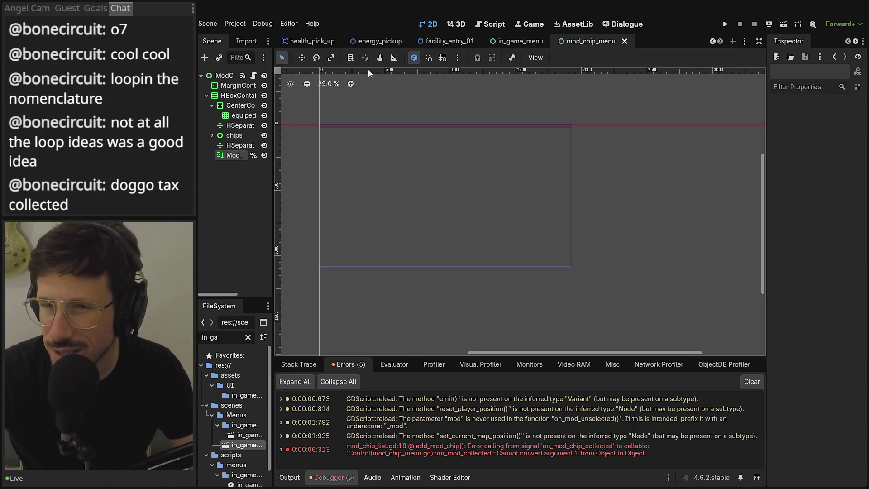
drag(270, 72, 325, 72)
click(305, 75)
click(369, 98)
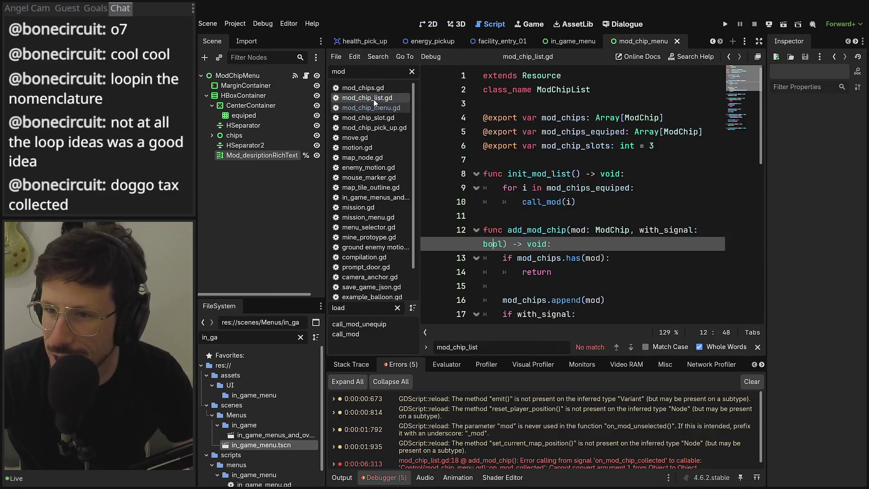
scroll(594, 239, down, 2)
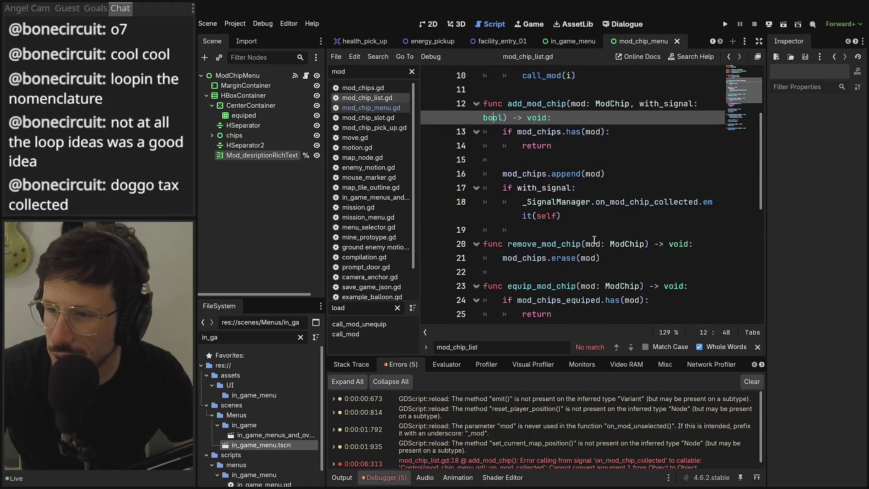
click(758, 56)
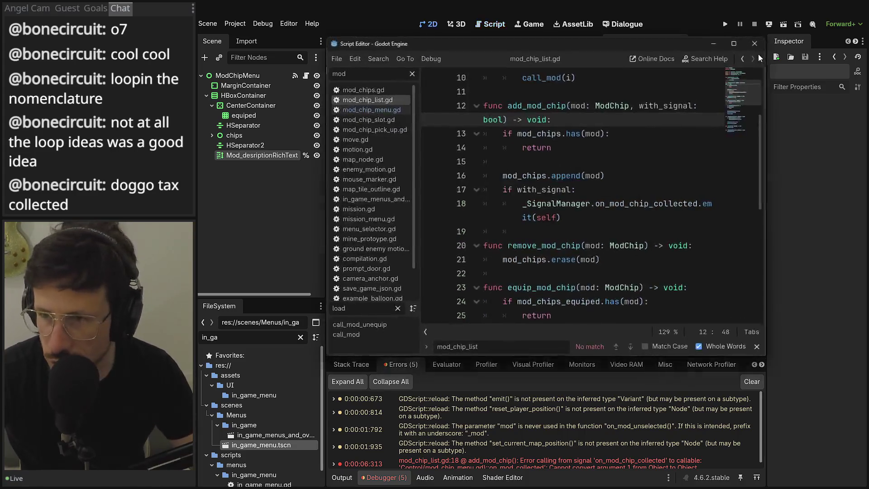
click(734, 43)
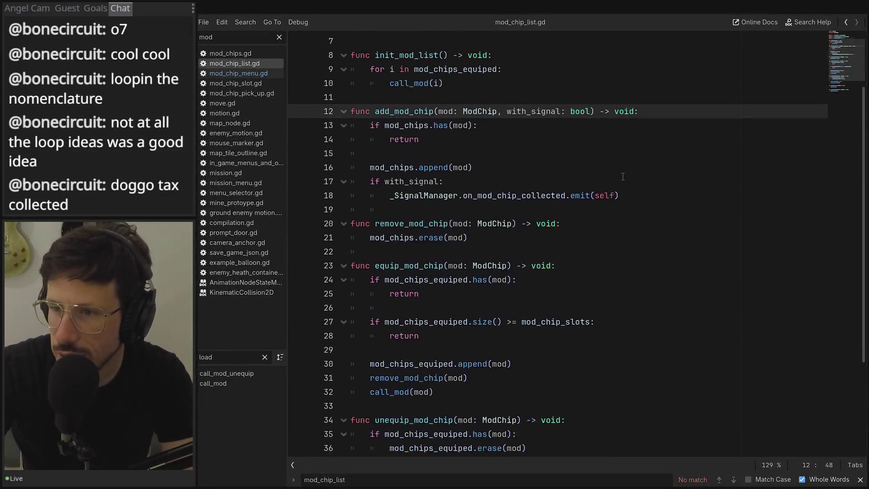
scroll(622, 176, up, 2)
scroll(623, 177, down, 2)
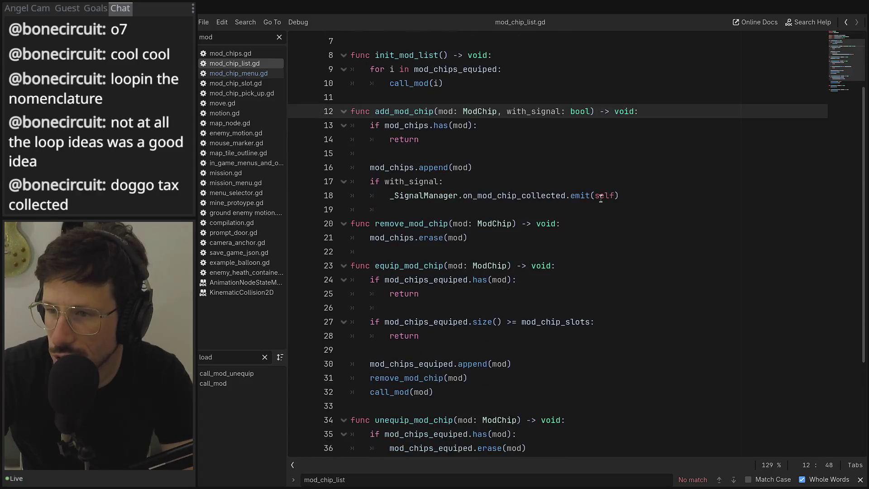
Replace self with mod in line 18's emit call, save, and run the game again
double_click(604, 196)
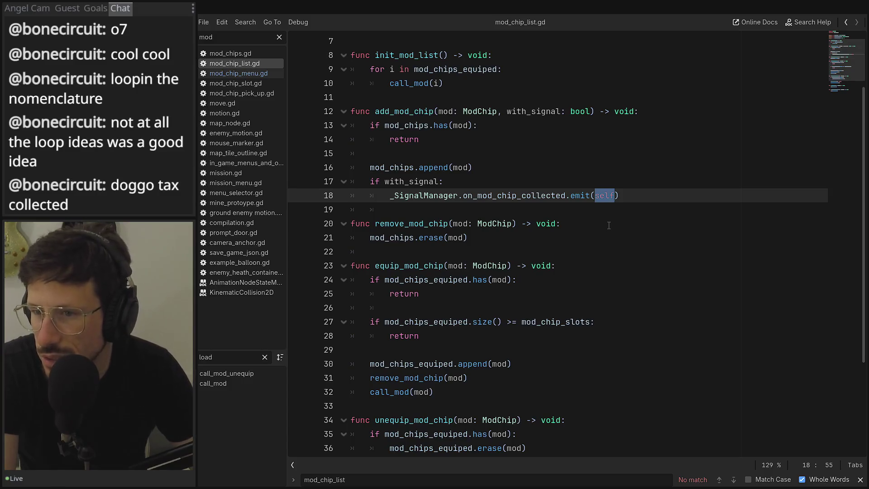
text(mod)
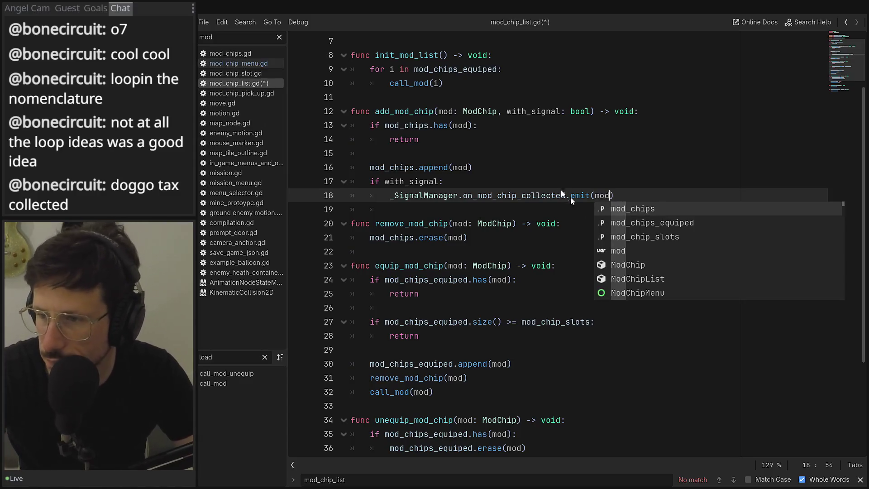
click(717, 125)
key(ctrl+s)
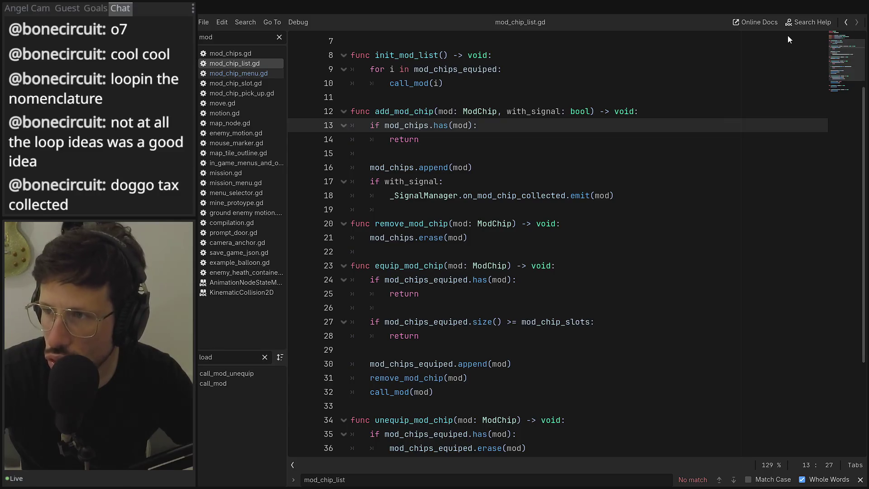
key(F5)
click(726, 24)
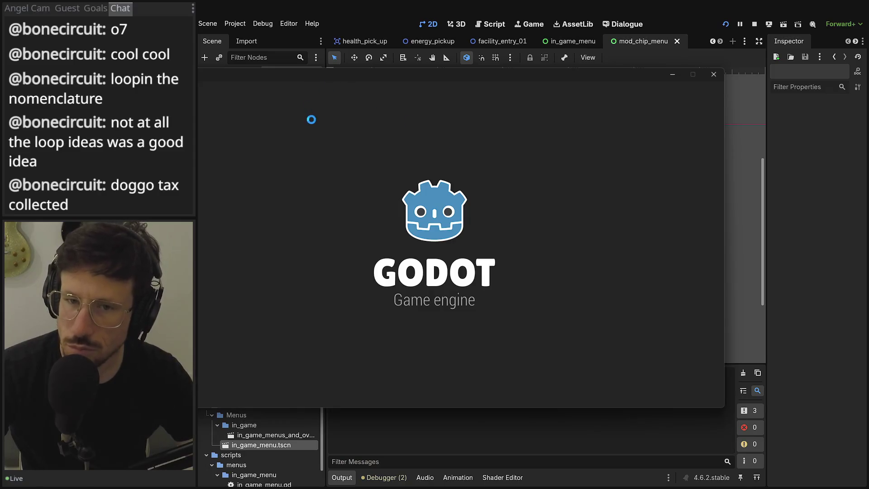
Start a new game and equip the dash mod chip from the pause menu
click(350, 198)
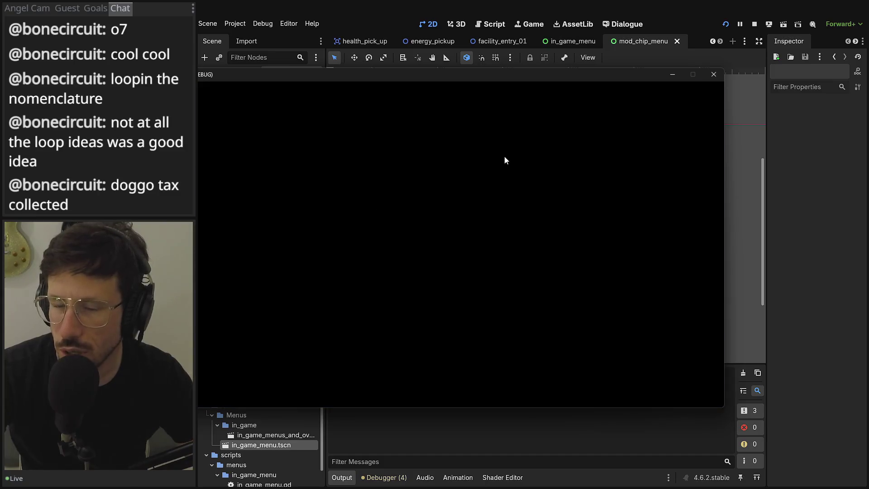
key(Right)
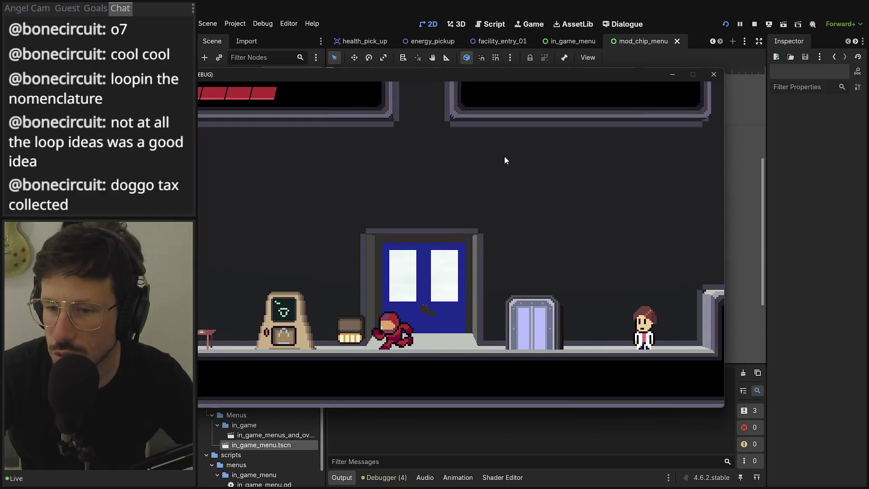
key(Escape)
key(e)
key(e)
key(e)
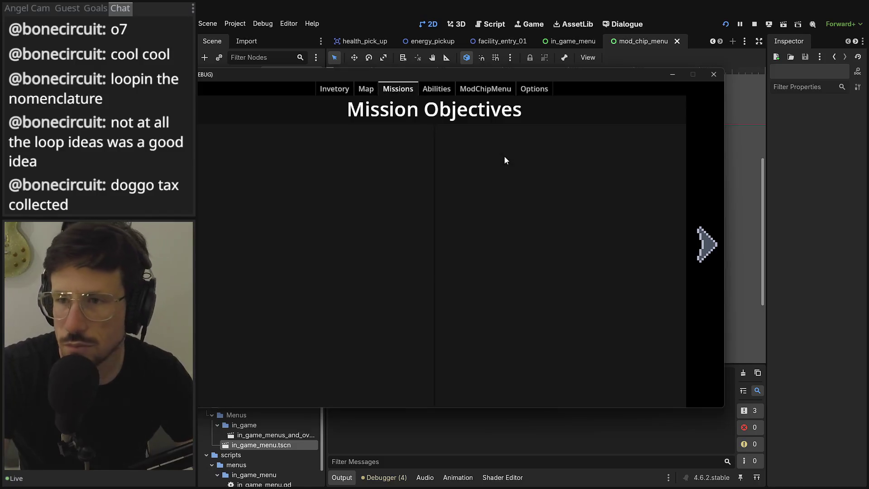
key(Return)
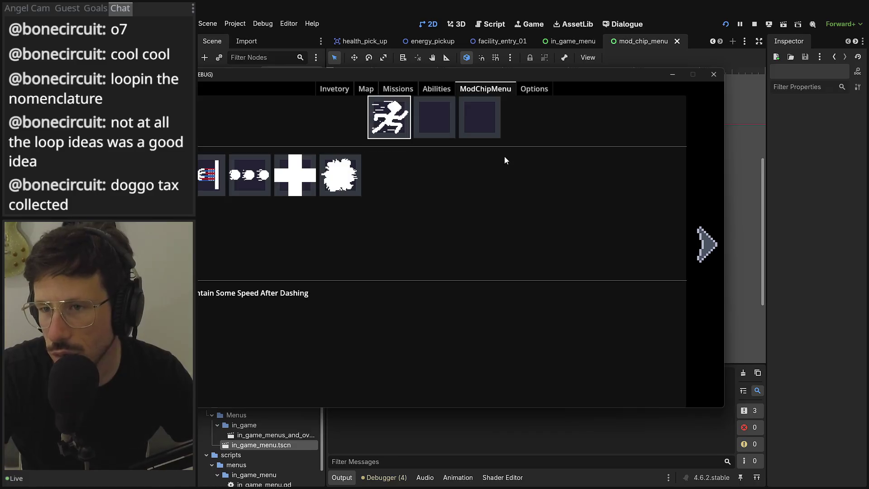
key(Left)
key(Escape)
Run the player back and forth between the terminal, blue door and elevator, jumping occasionally
key(Left)
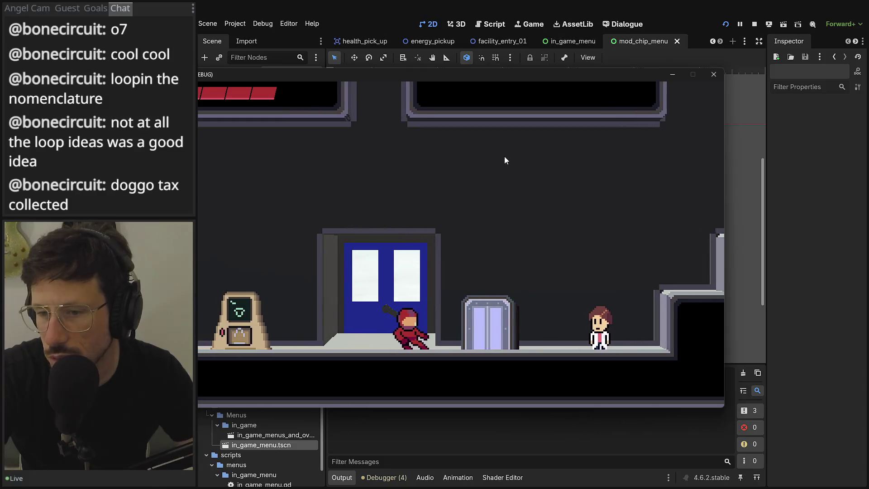
key(Right)
key(Left)
key(Right)
key(Left)
key(Right)
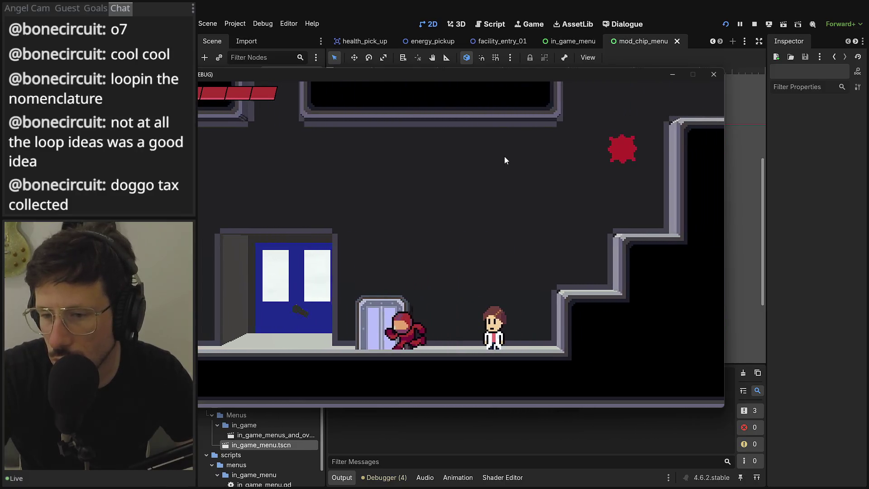
key(Left)
key(space)
key(Left)
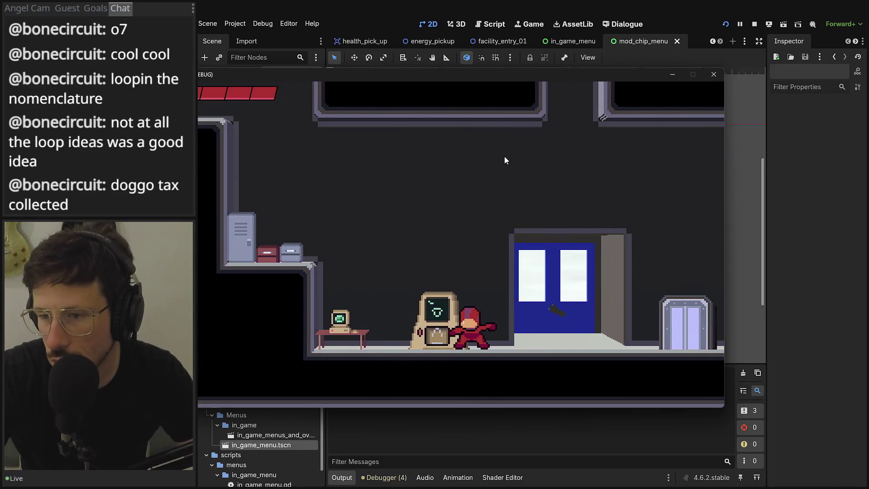
key(Right)
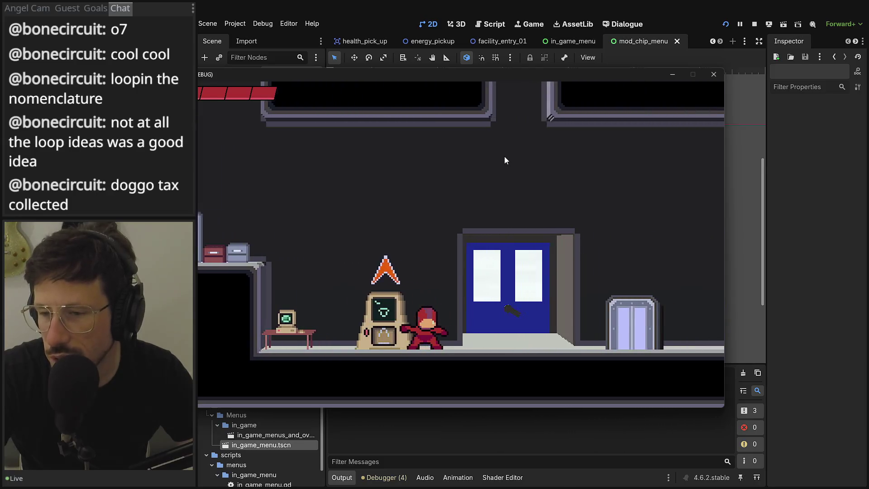
key(Right)
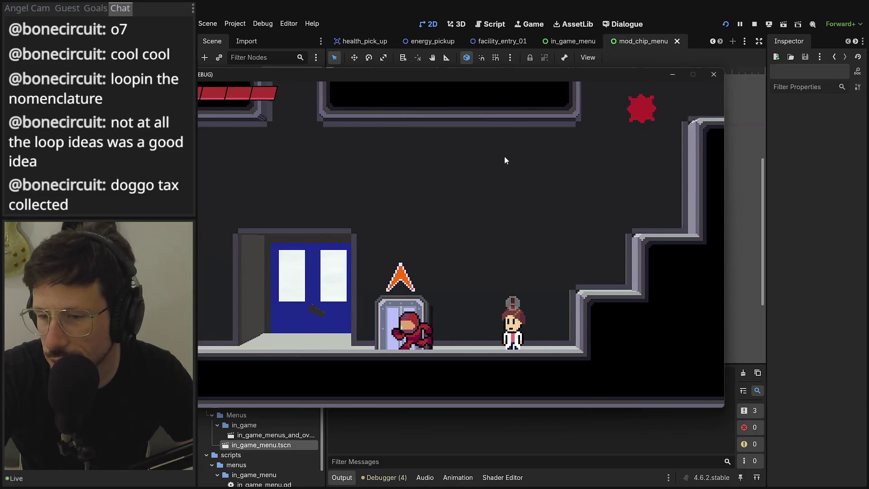
key(Left)
key(space)
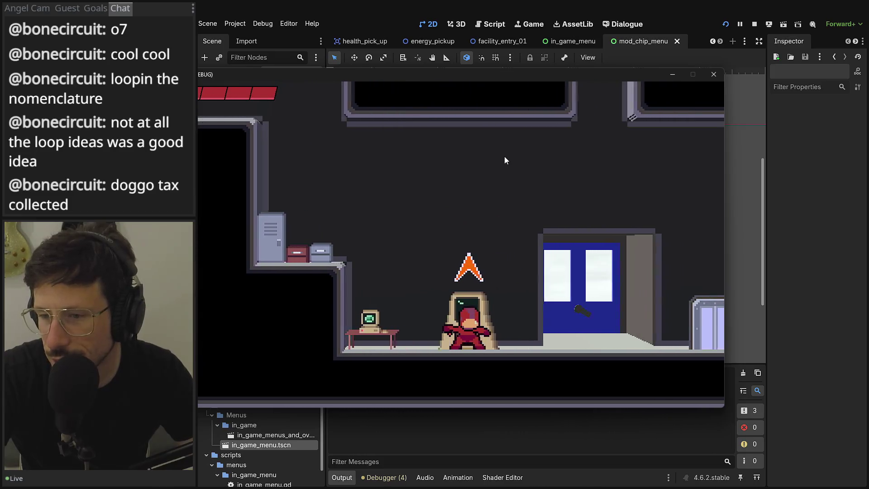
key(Right)
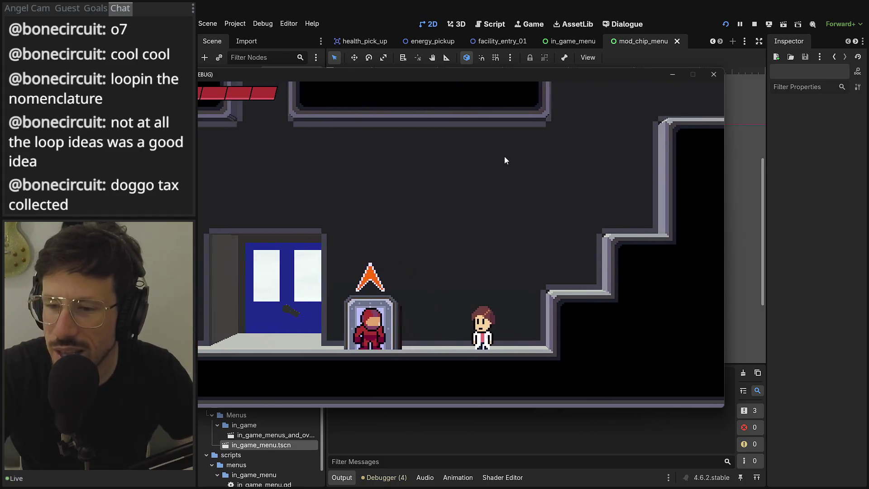
key(Left)
Jump the player repeatedly over the blue door and toward the elevator, then stop the game
key(space)
key(Right)
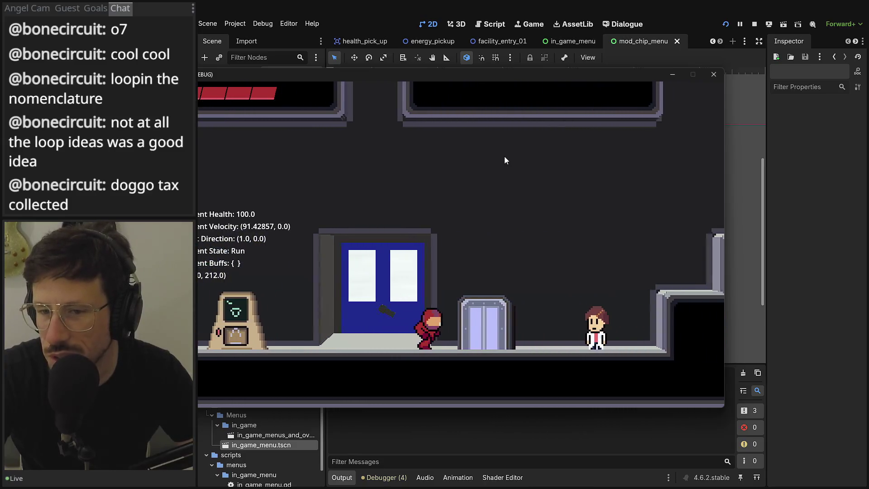
key(Left)
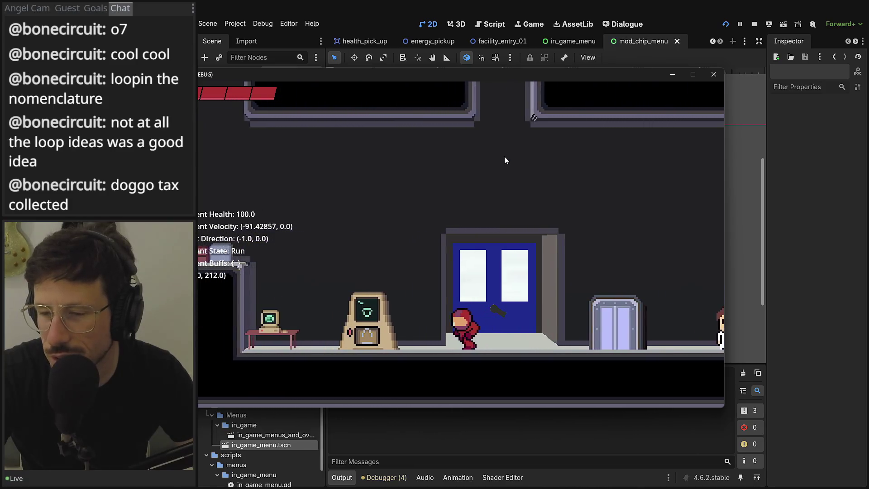
key(space)
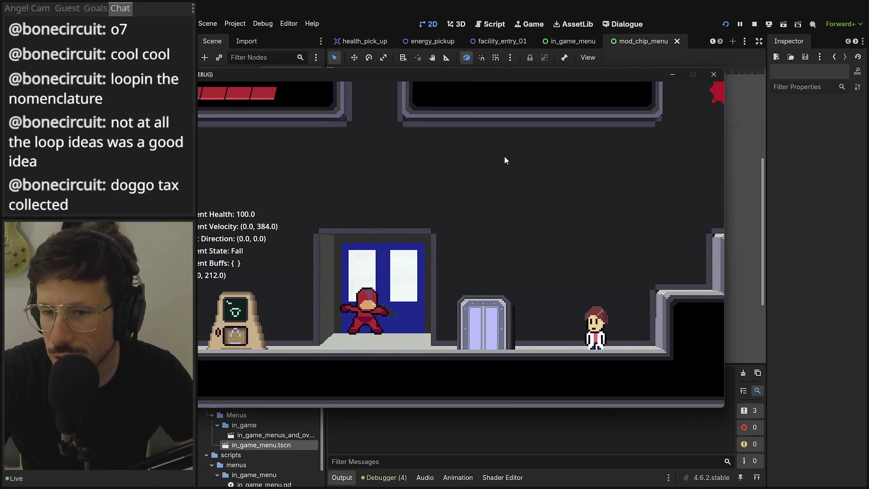
key(Right)
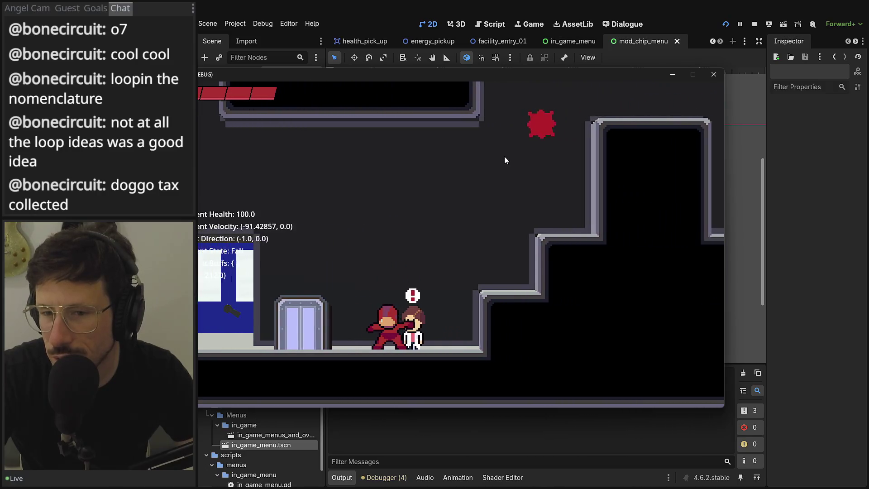
key(Left)
key(Right)
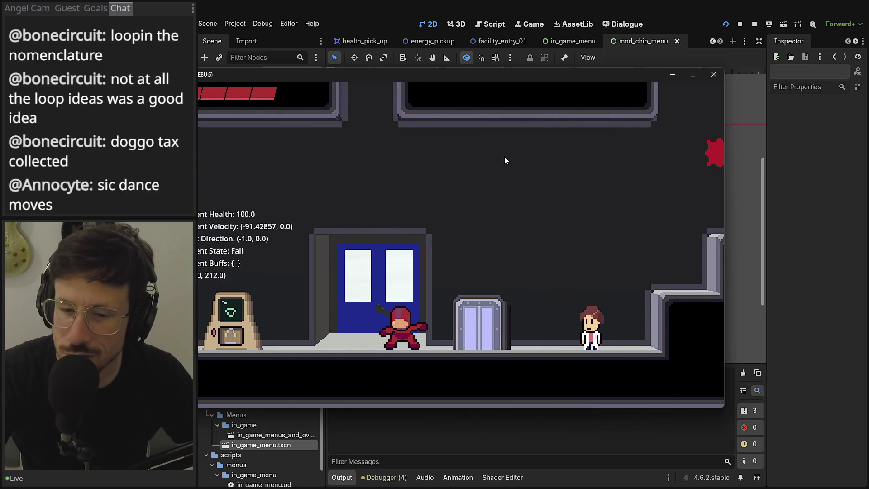
key(Left)
key(Right)
key(Left)
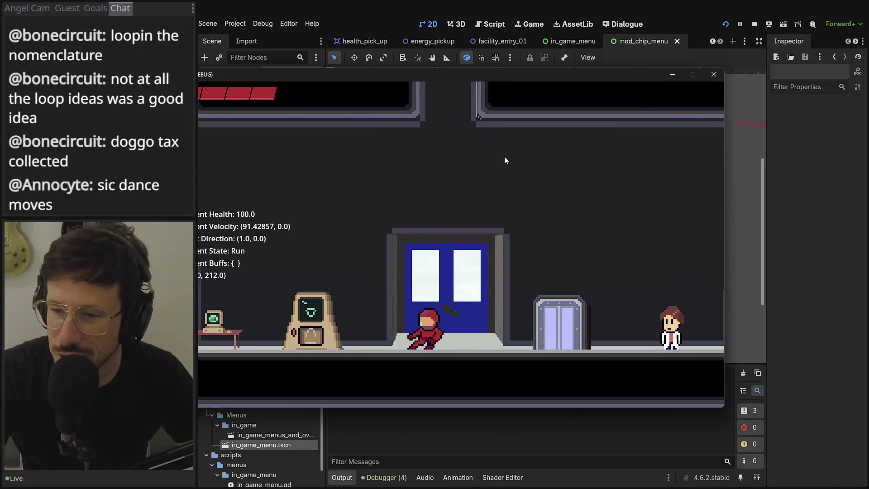
key(Left)
key(space)
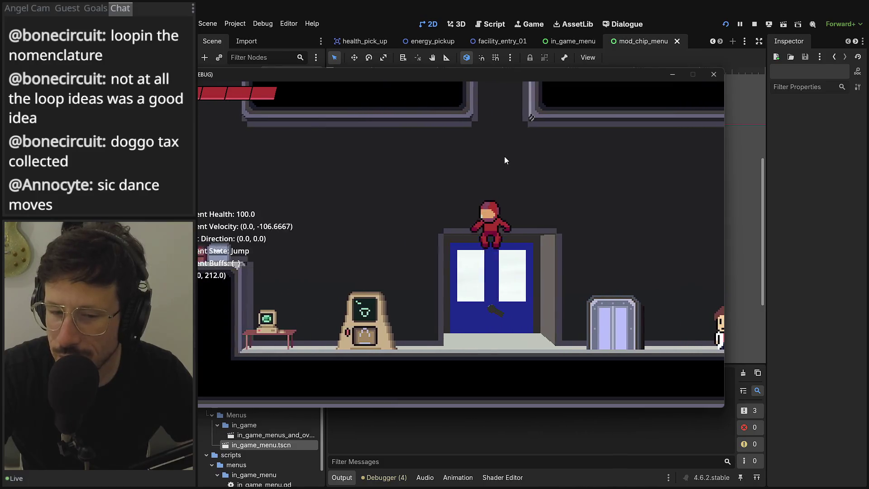
key(Right)
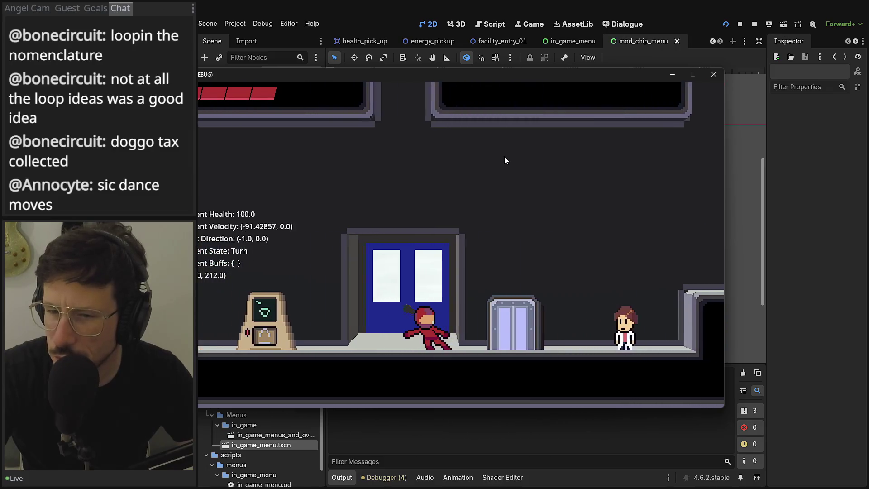
key(Left)
key(space)
key(Left)
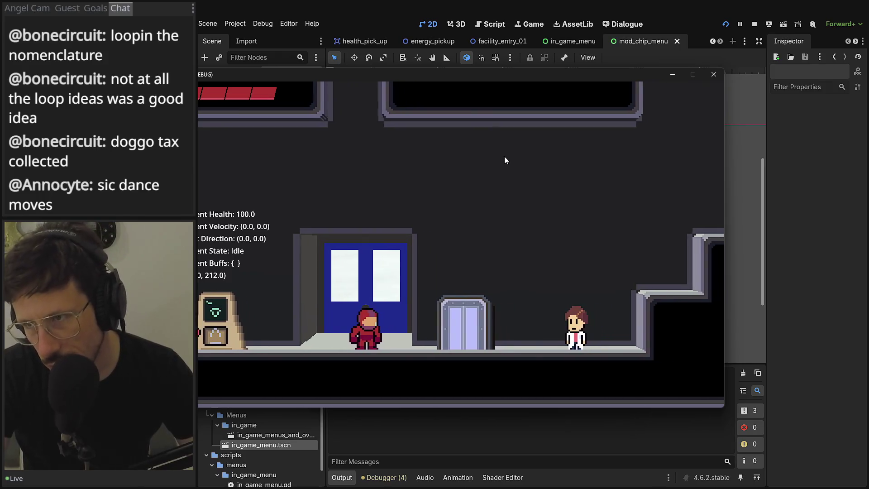
key(space)
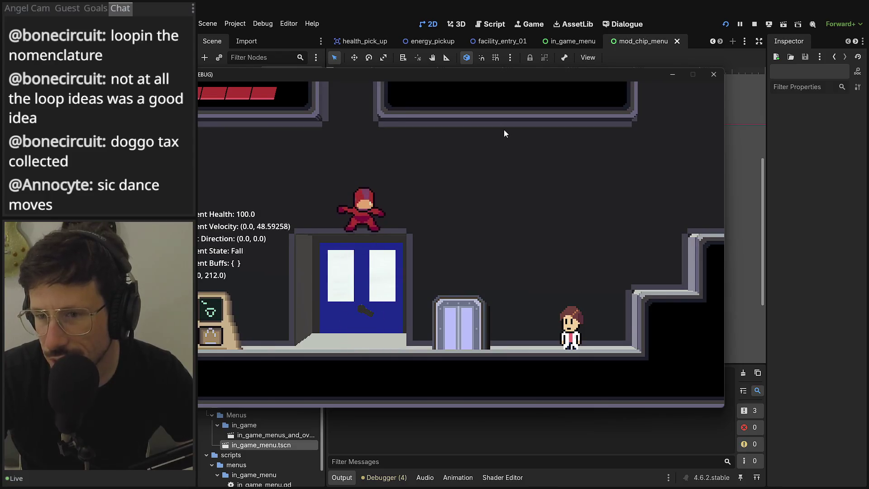
key(Right)
key(space)
key(Left)
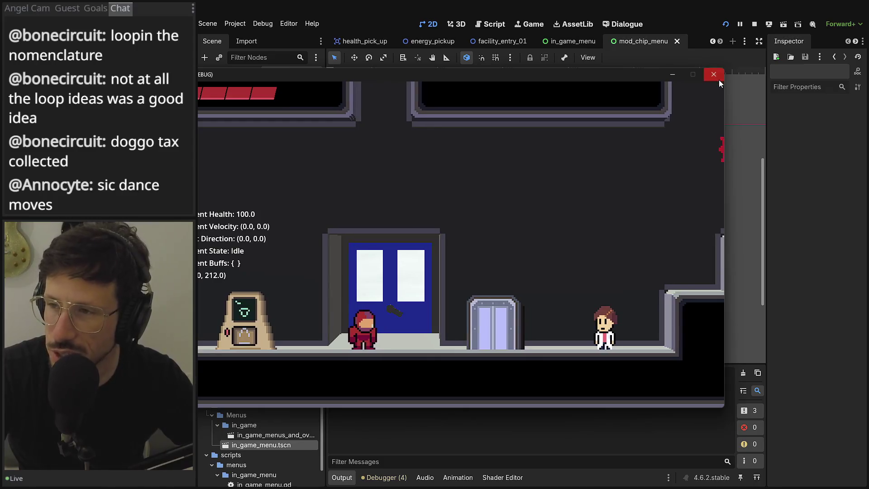
click(714, 74)
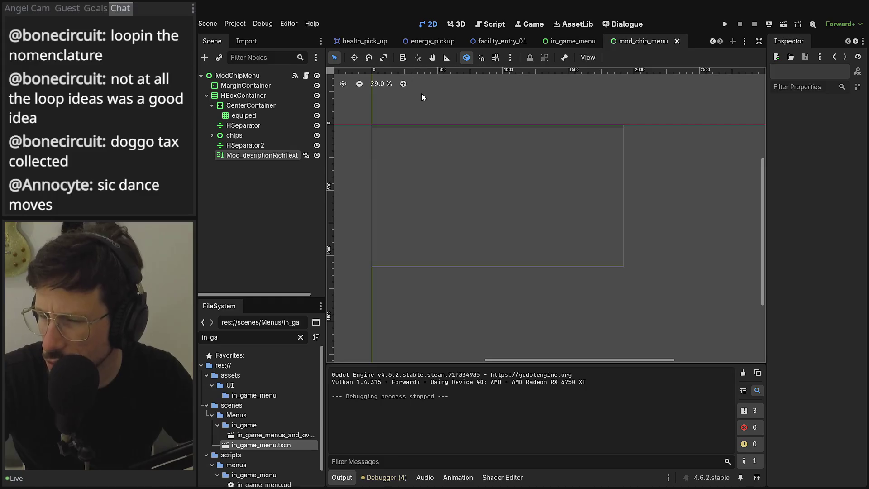
Switch to the player scene, expand PlayerStateMachine and open the Dash state's script
click(712, 41)
click(712, 41)
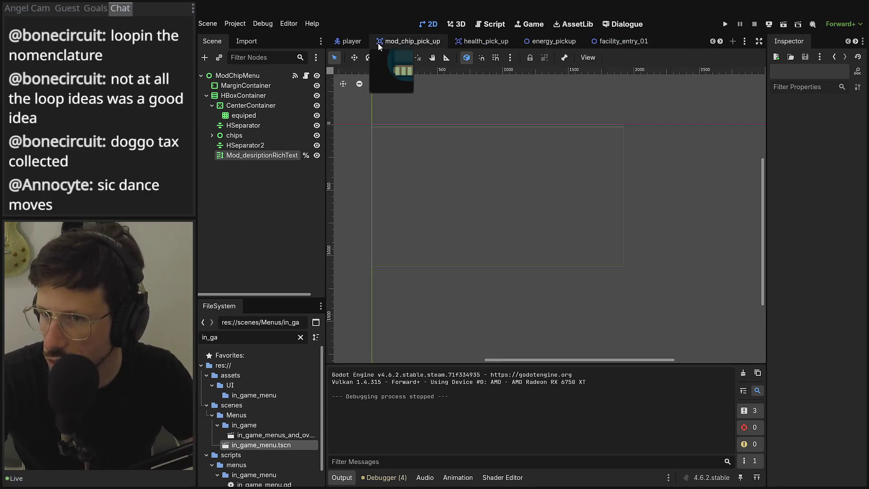
click(346, 45)
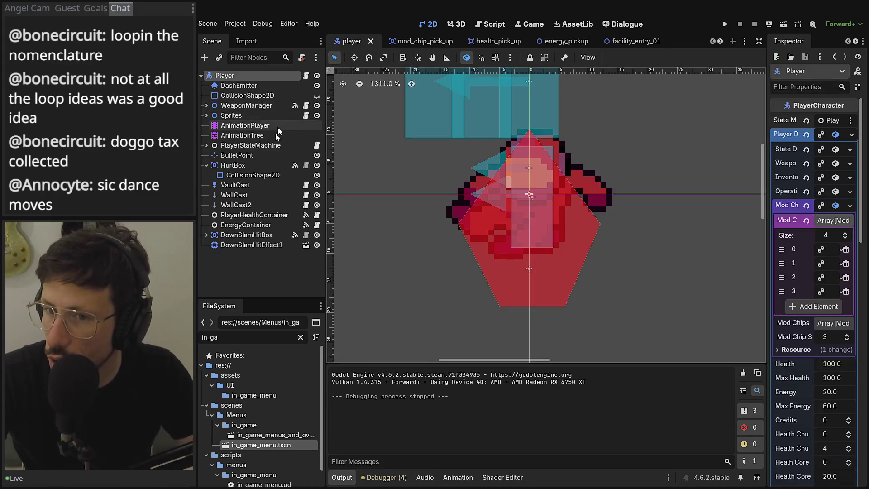
click(207, 145)
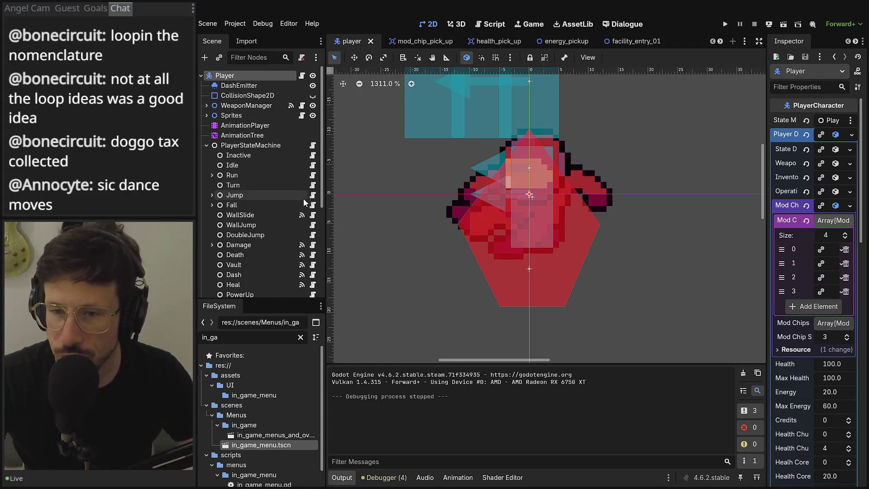
click(315, 275)
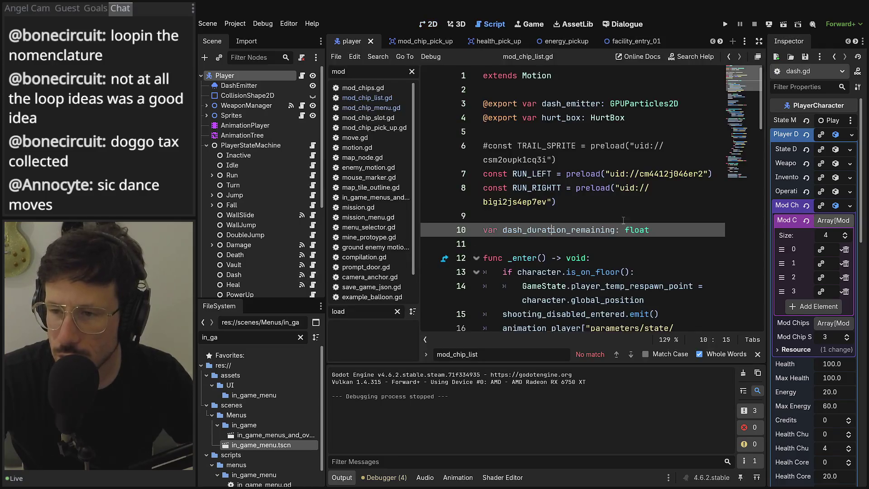
In distraction-free mode, filter scripts by 'fall' and read through sprint_fall.gd
click(758, 56)
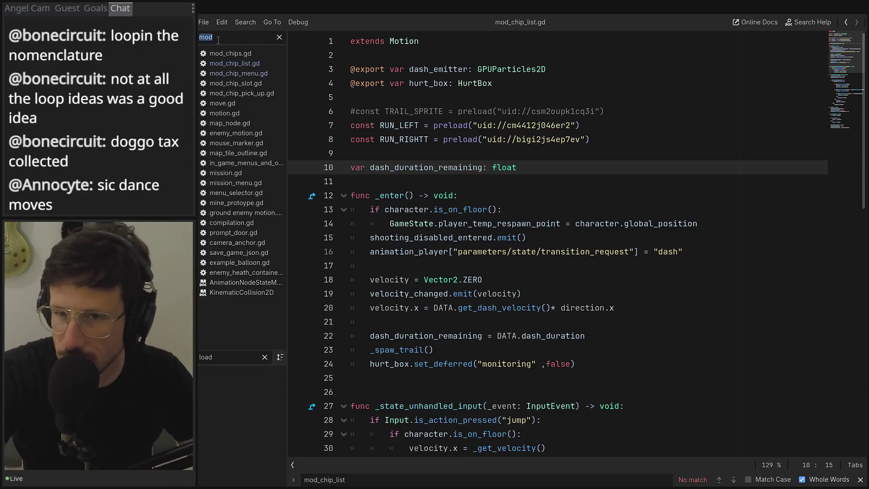
text(fall)
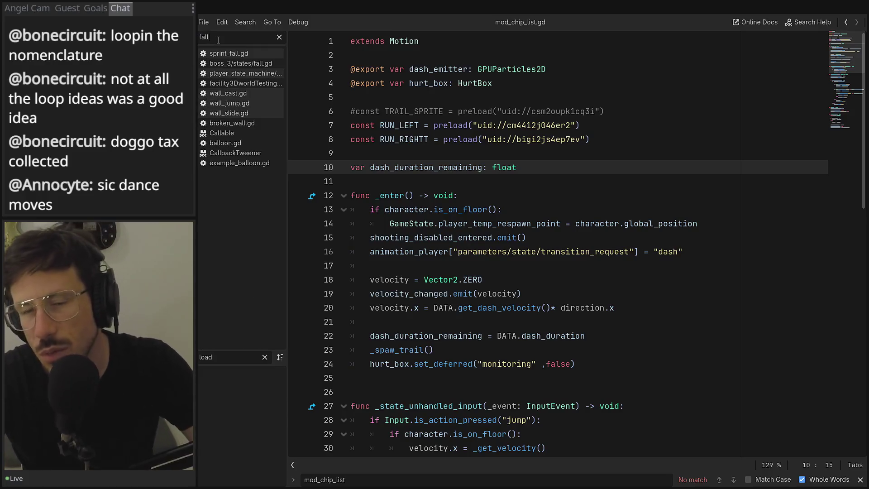
click(246, 54)
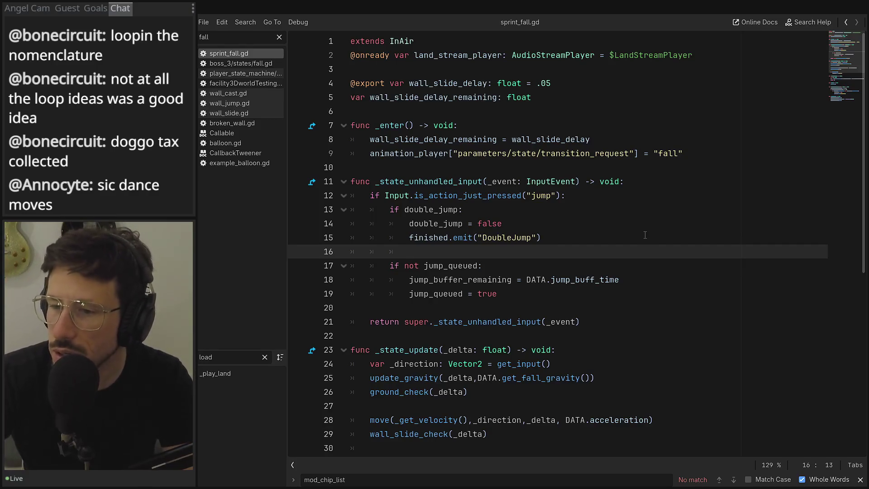
scroll(645, 235, down, 3)
scroll(639, 235, down, 3)
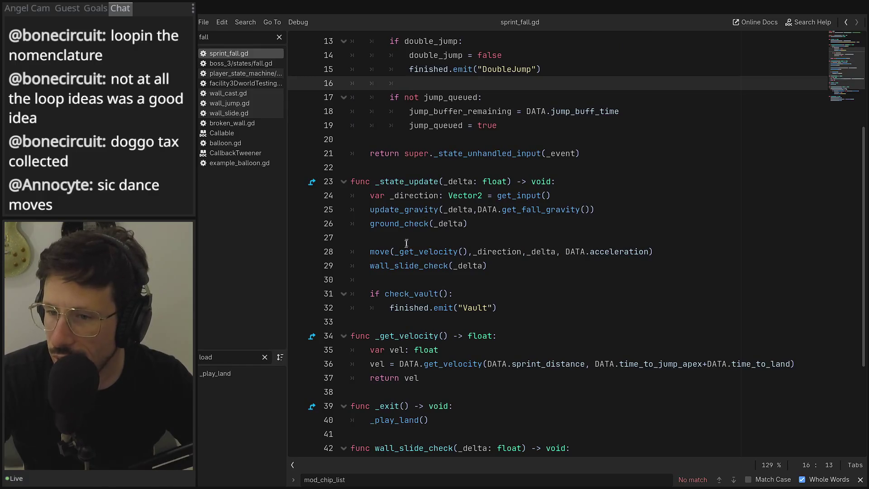
scroll(392, 266, down, 3)
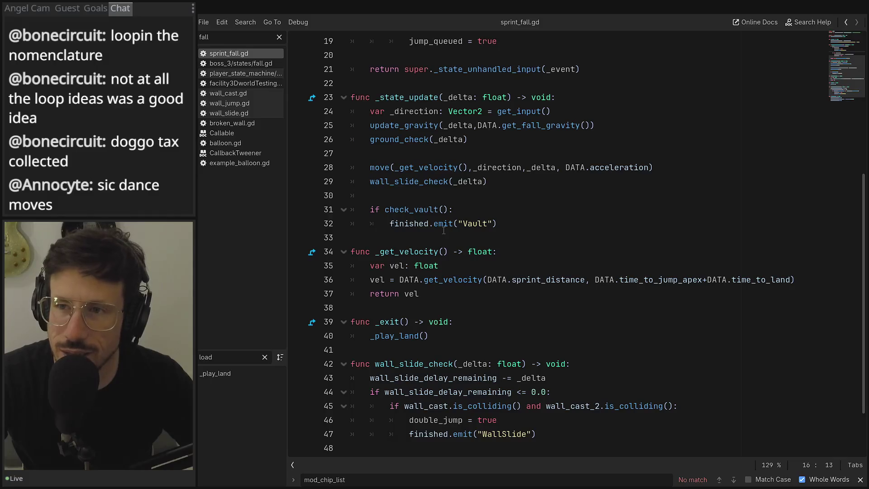
scroll(444, 231, up, 2)
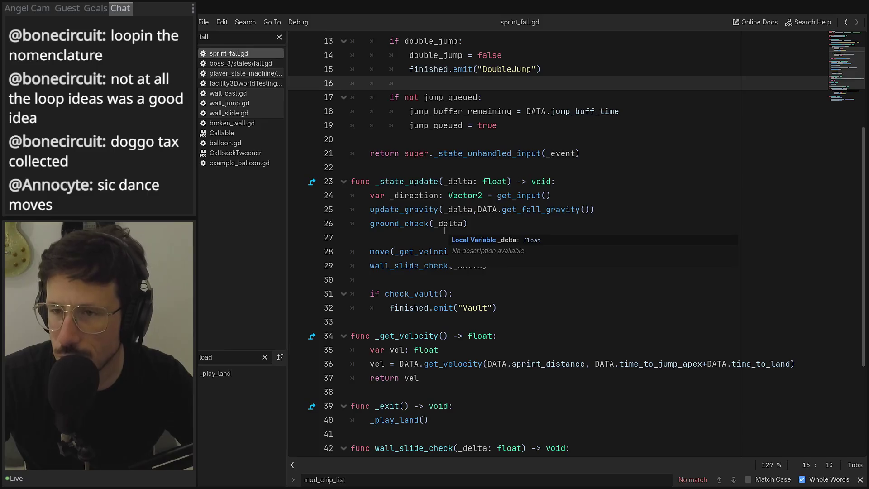
scroll(447, 218, up, 3)
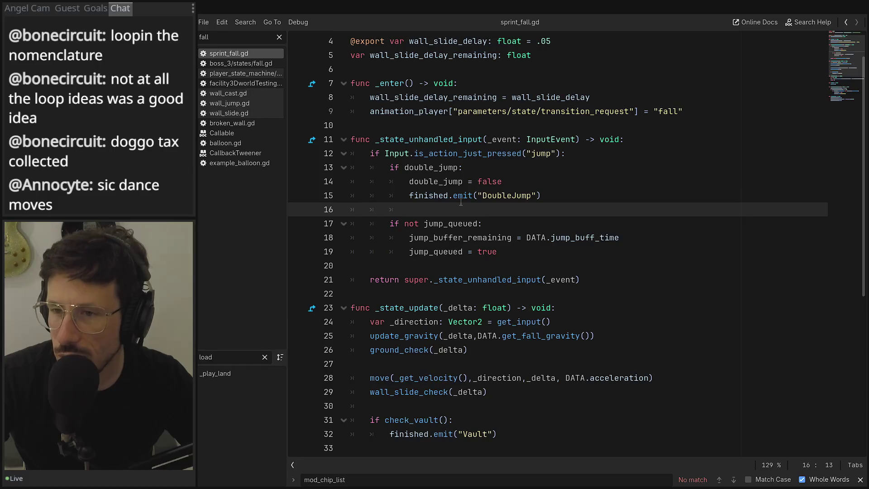
scroll(461, 202, down, 3)
scroll(461, 202, up, 4)
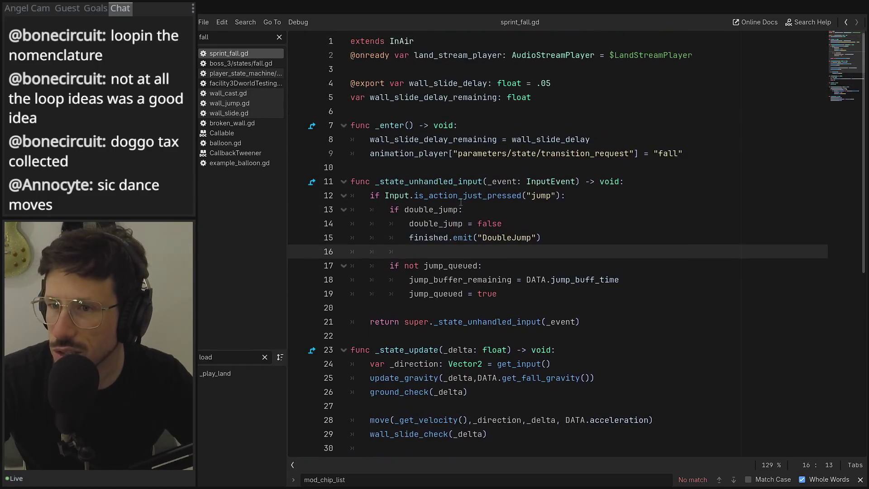
Follow InAir to its source, then jump to the get_next_state_from_input definition
ctrl+click(410, 42)
scroll(464, 224, down, 4)
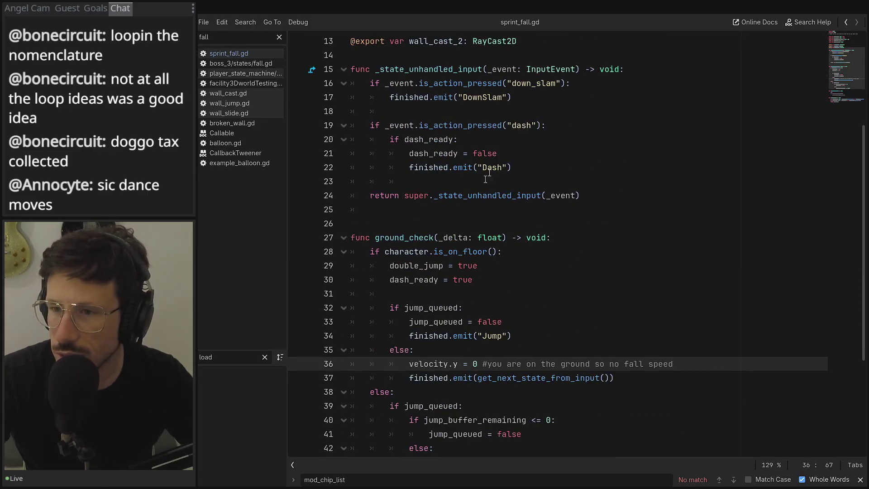
drag(516, 169, 285, 119)
click(584, 175)
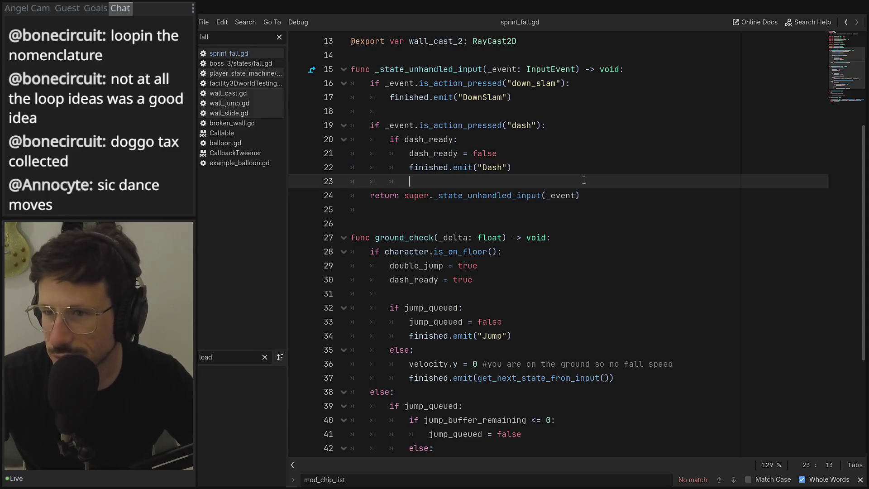
scroll(525, 242, down, 4)
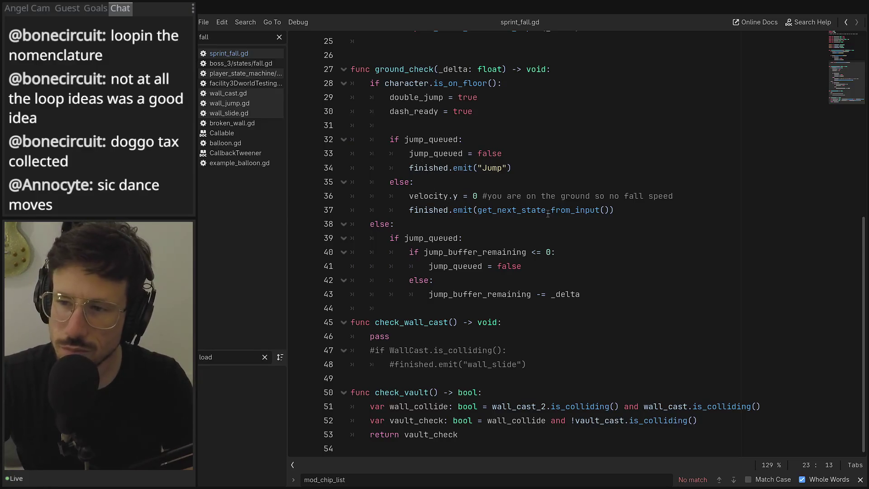
double_click(534, 210)
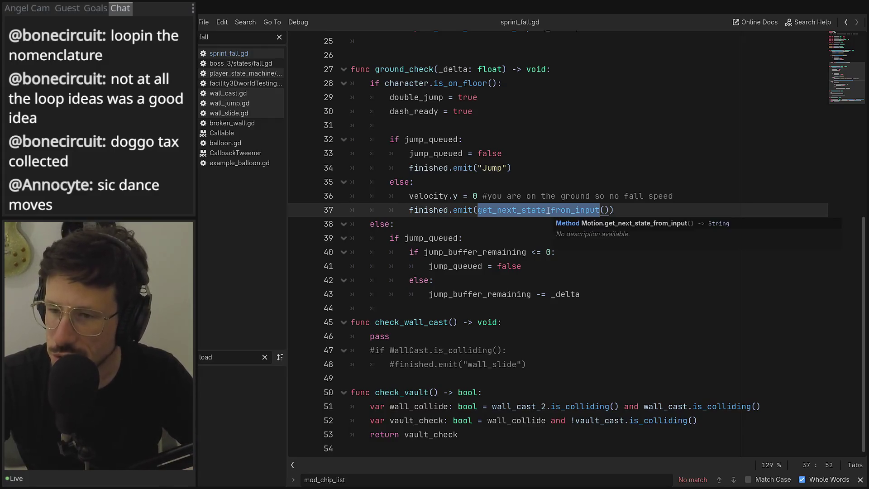
ctrl+click(547, 212)
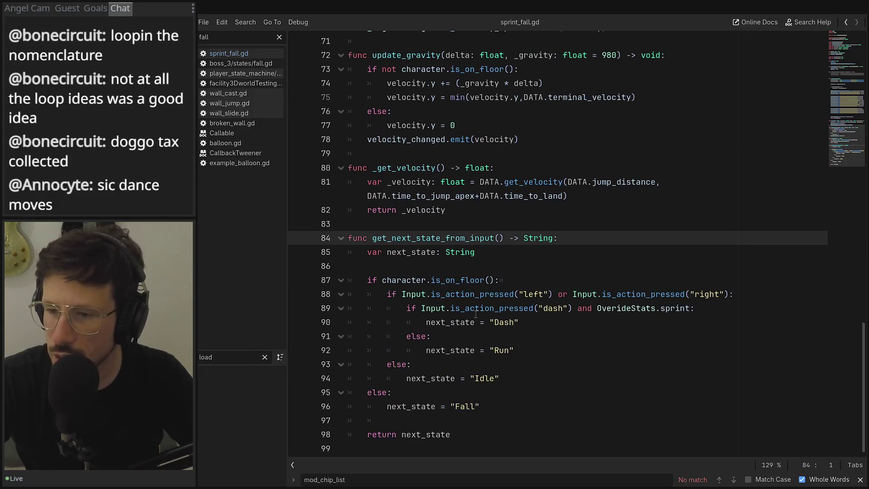
drag(699, 308, 391, 308)
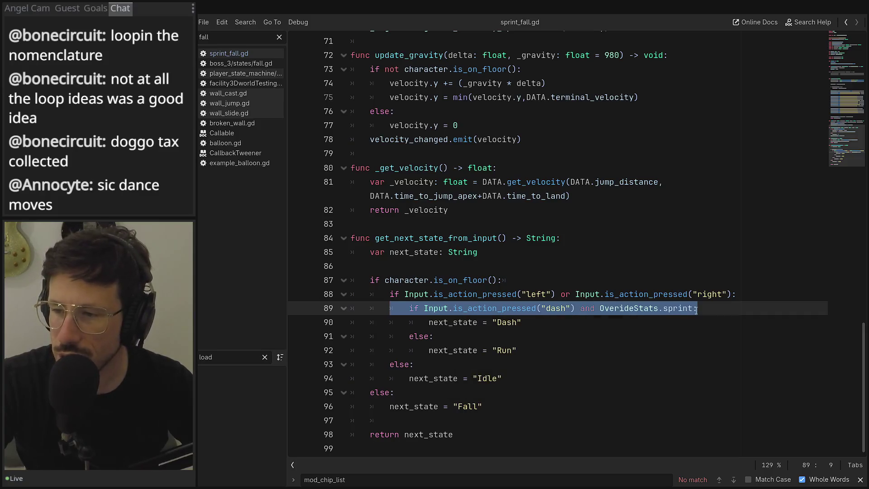
click(540, 320)
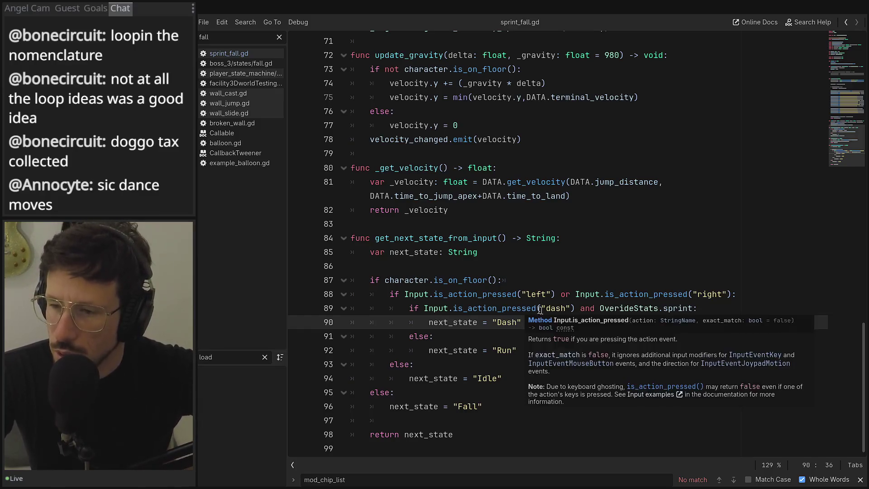
key(Up)
key(Up)
key(Up)
mouse_move(529, 322)
mouse_down()
mouse_move(345, 308)
mouse_move(311, 289)
mouse_up()
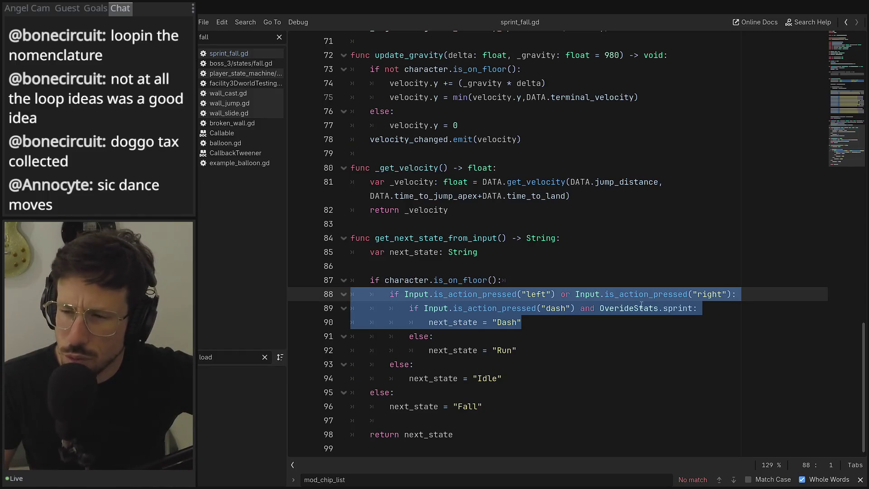
mouse_move(641, 306)
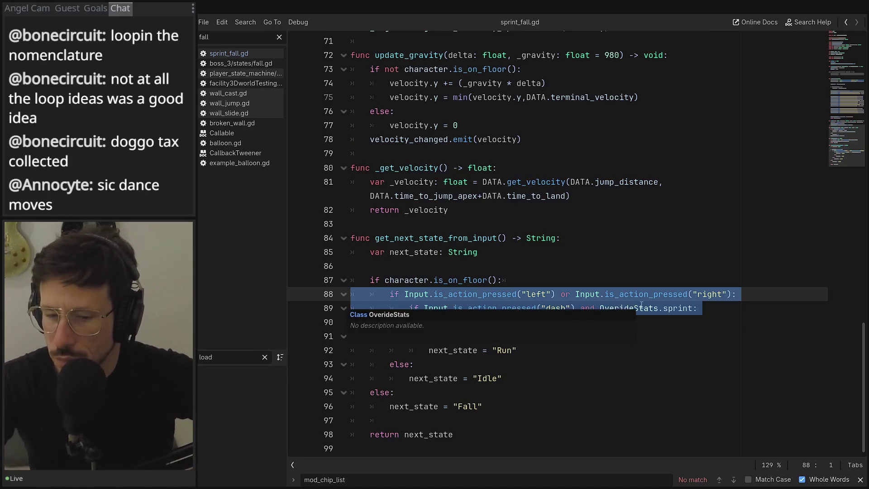
click(619, 294)
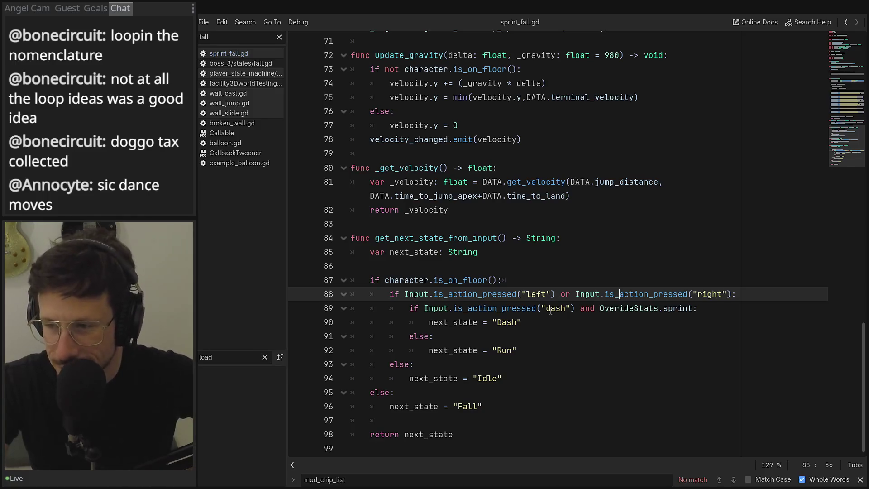
mouse_move(692, 310)
mouse_down()
mouse_move(581, 310)
mouse_move(601, 309)
mouse_up()
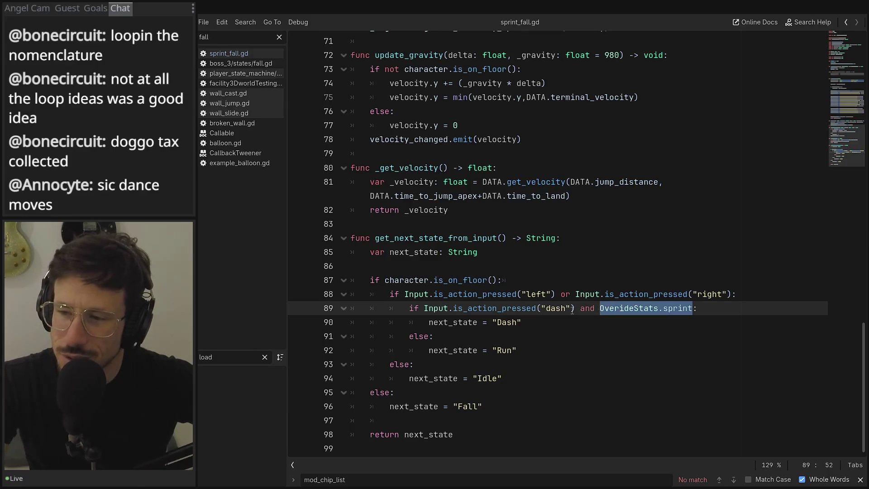
double_click(489, 308)
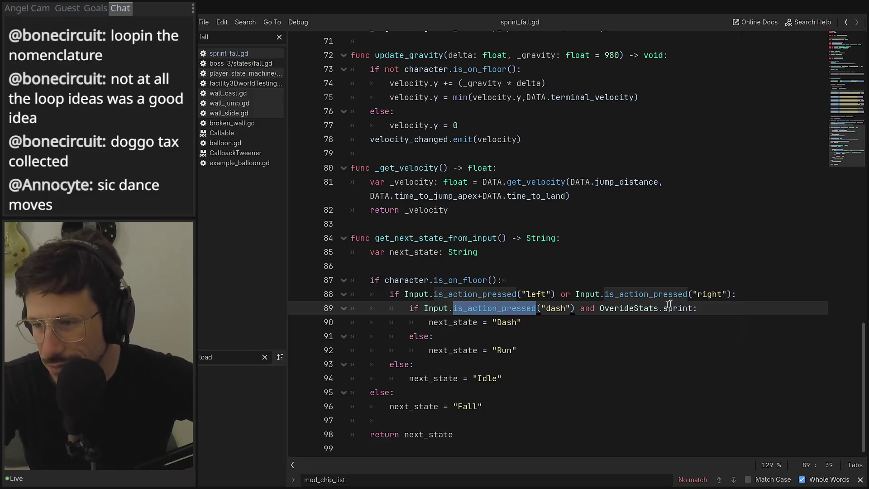
click(692, 309)
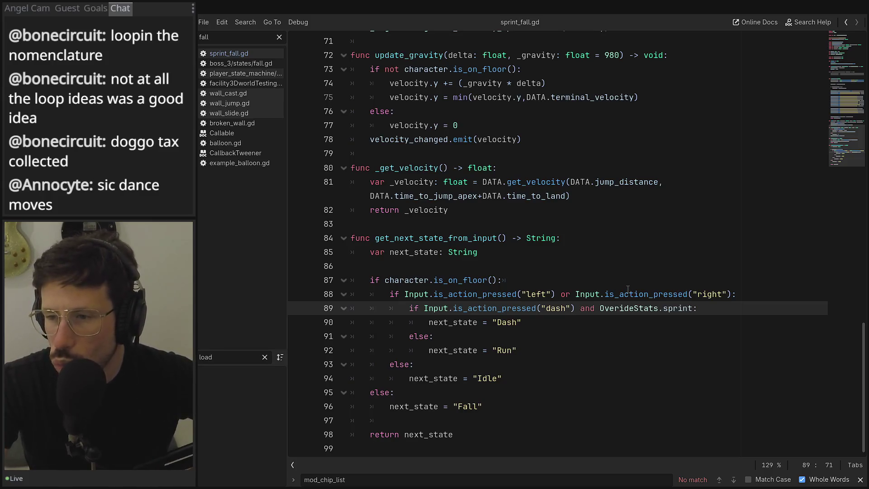
mouse_move(628, 290)
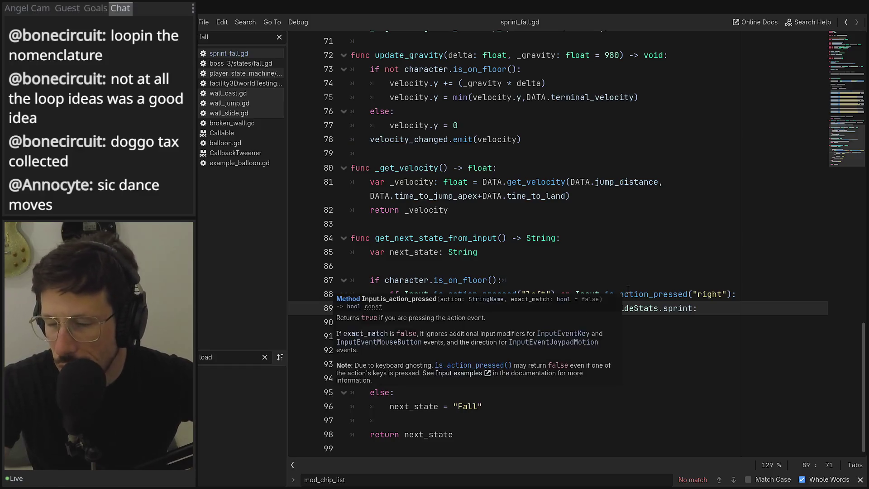
click(721, 317)
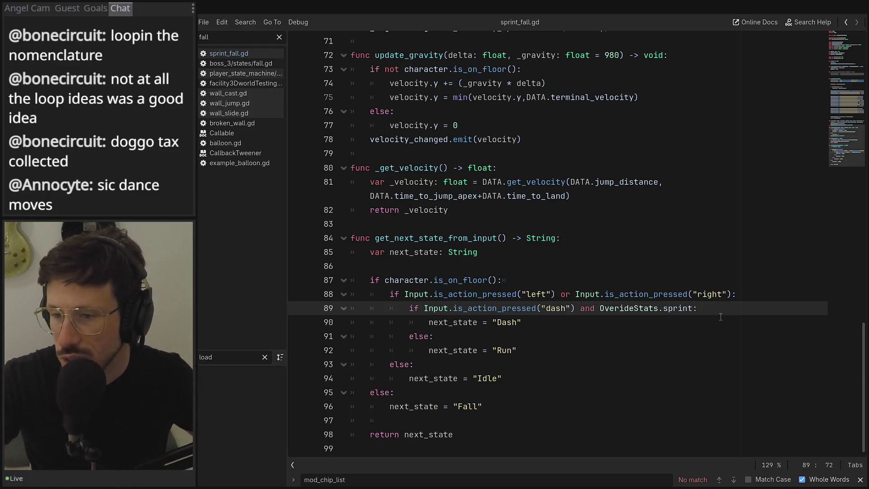
key(Left)
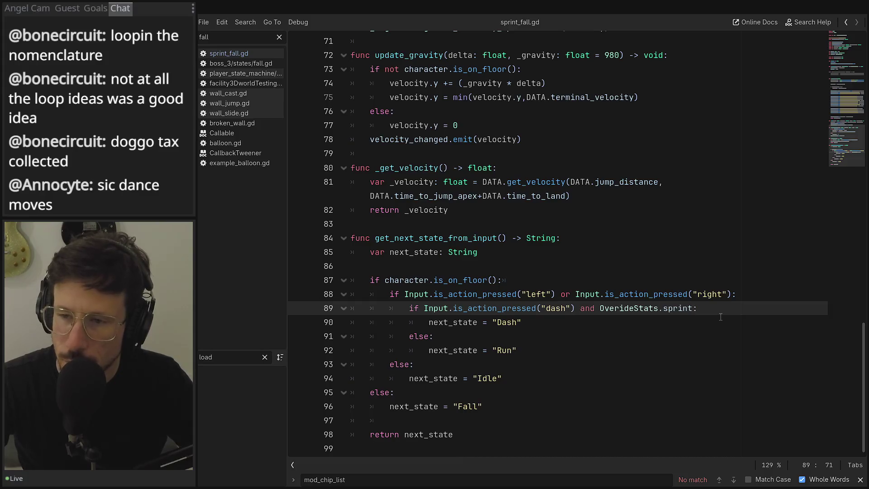
click(579, 284)
Remove the blank line after next_state and undo a trial 'and' edit on the dash condition
key(Up)
key(BackSpace)
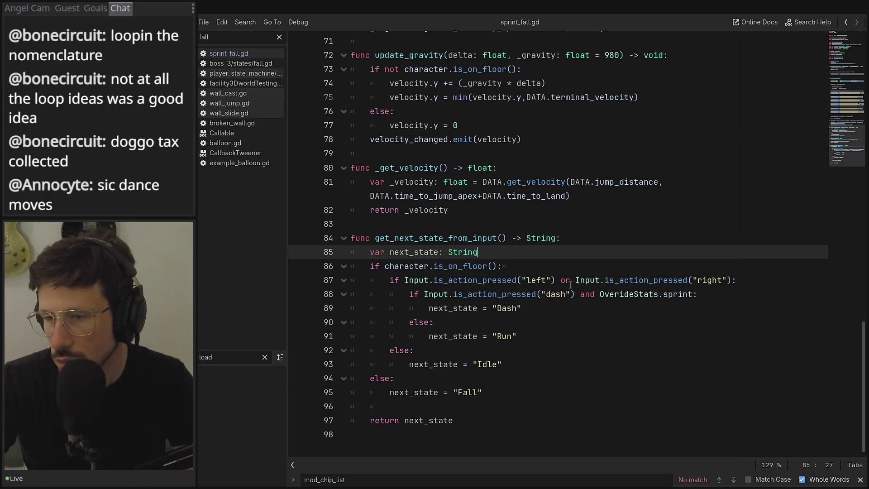
click(436, 333)
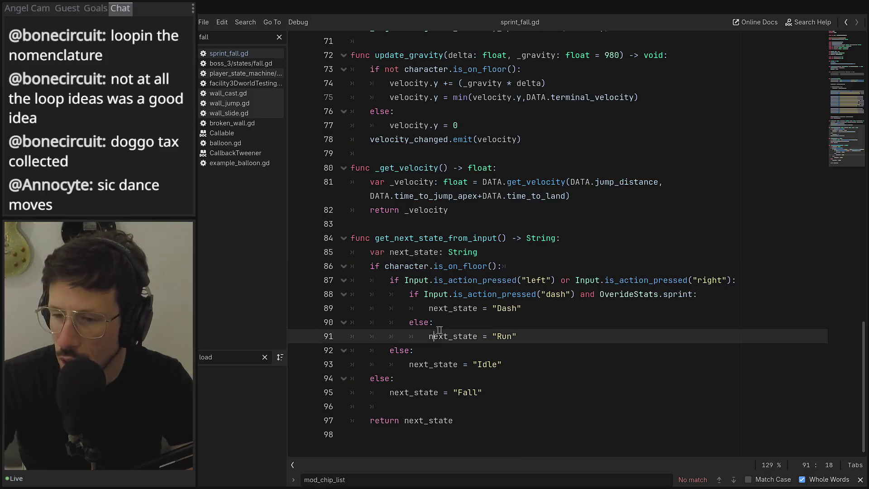
click(735, 295)
key(Return)
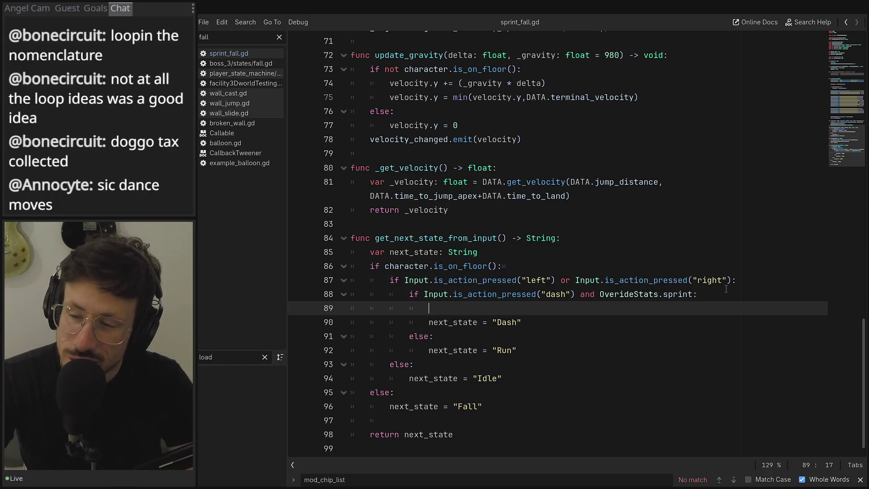
key(BackSpace)
key(BackSpace)
key(BackSpace)
click(694, 295)
key(Return)
text(asn)
key(BackSpace)
key(BackSpace)
key(BackSpace)
text(nd :)
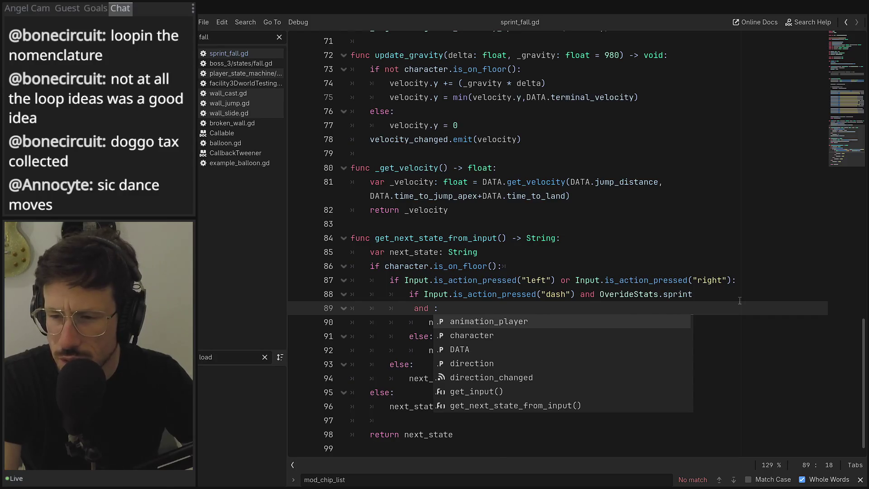
scroll(740, 301, up, 1)
text(p)
key(Escape)
key(BackSpace)
text(data)
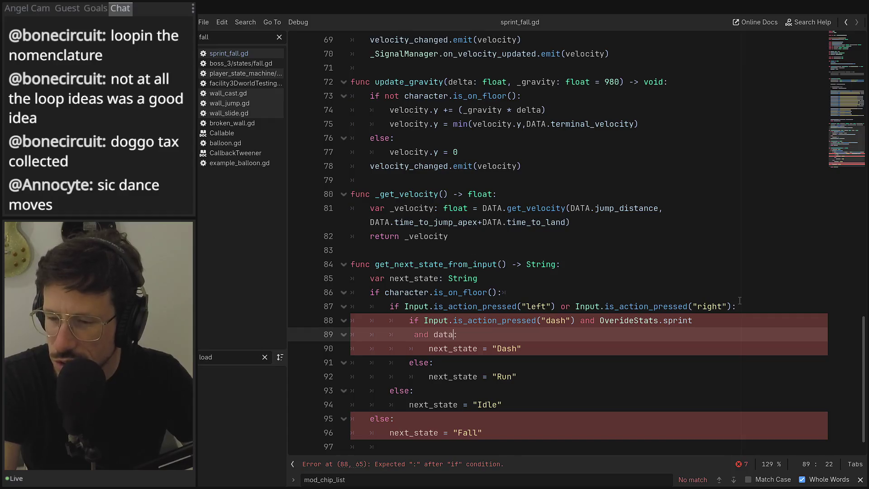
key(BackSpace)
key(BackSpace)
key(BackSpace)
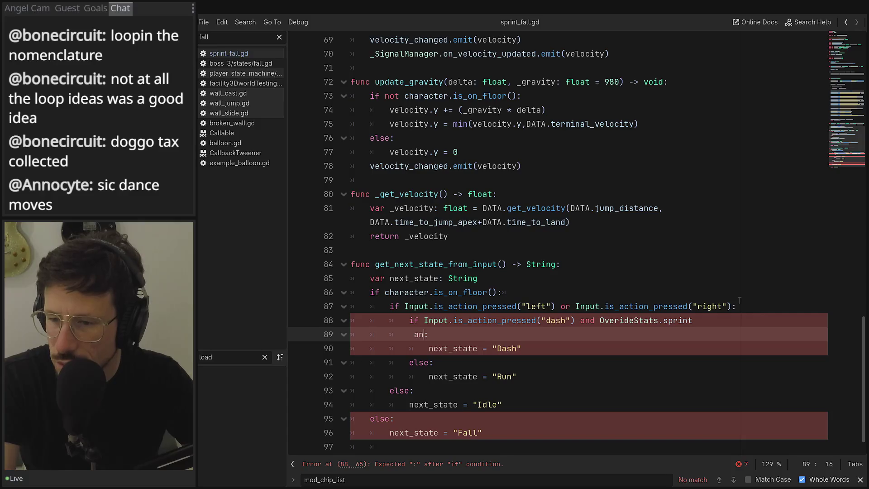
key(BackSpace)
key(BackSpace)
key(BackSpace)
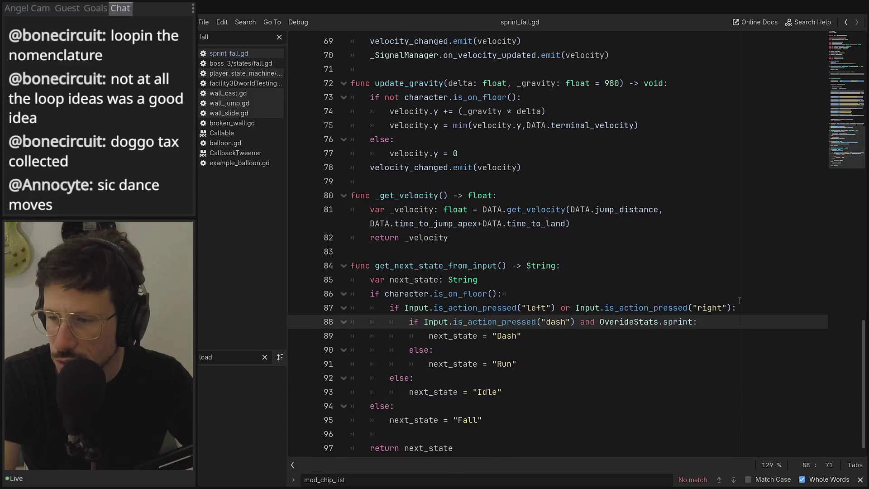
Write DATA.unlocked_states on a new line via autocomplete and check its definition
key(Return)
text(da)
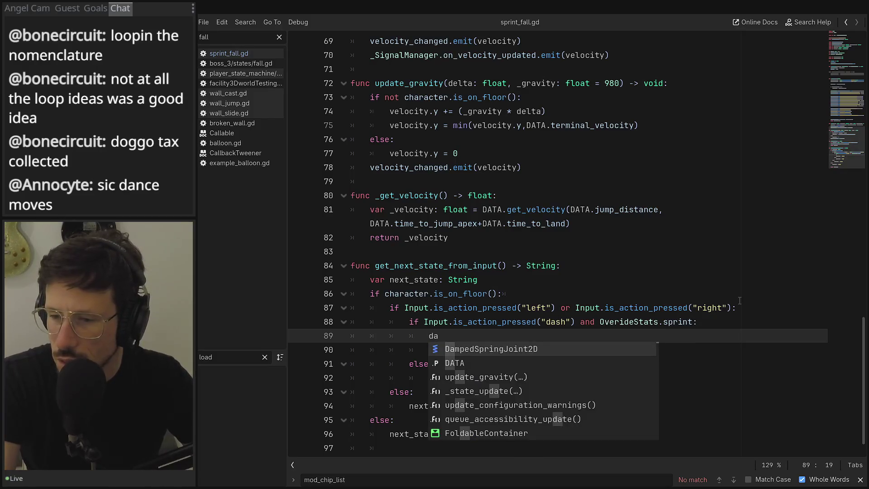
key(Down)
key(Return)
text(.)
text(a)
key(BackSpace)
text(stat)
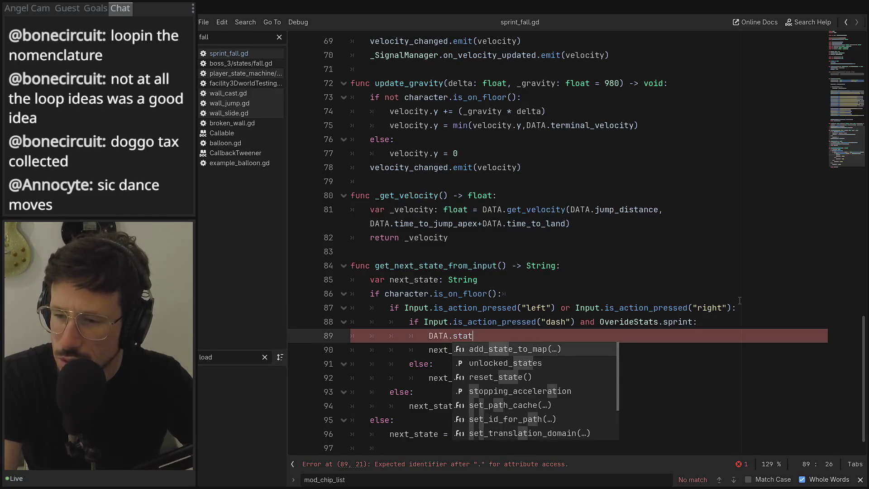
key(Down)
key(Return)
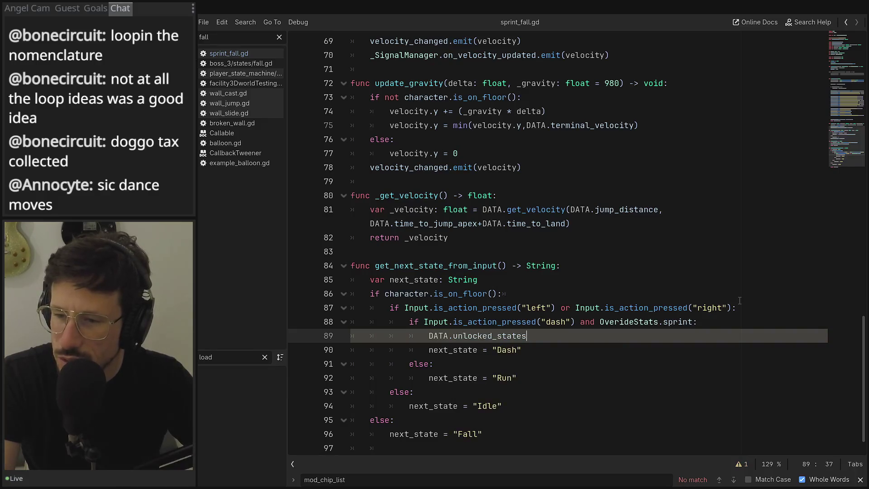
ctrl+click(496, 337)
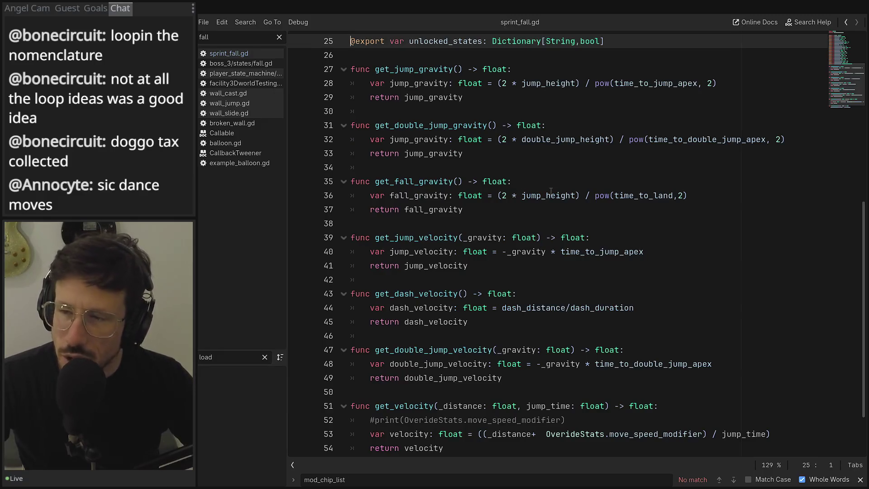
scroll(523, 124, up, 1)
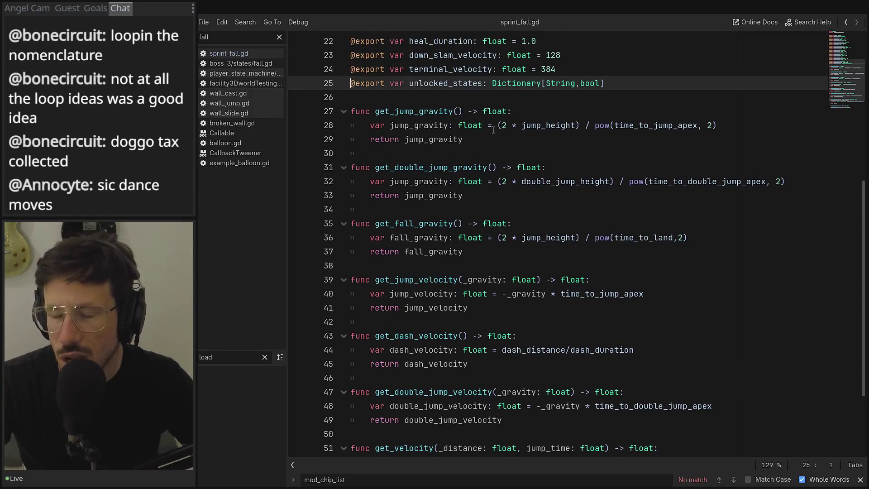
click(845, 25)
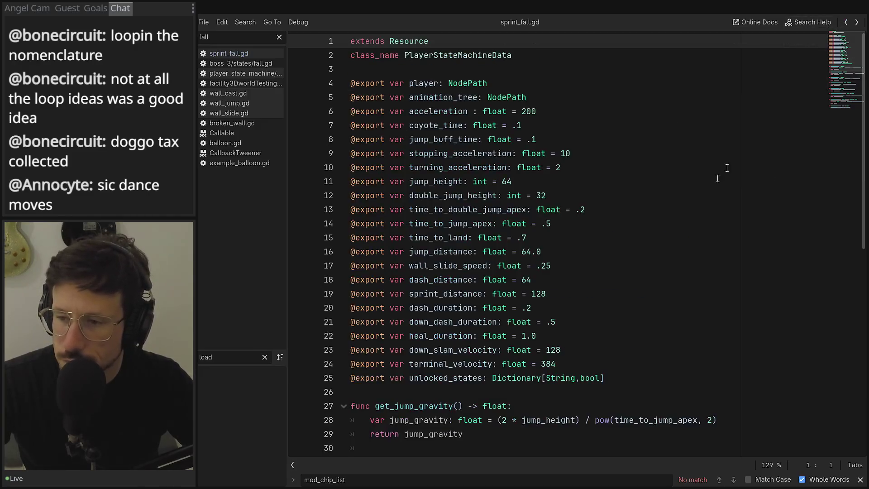
scroll(664, 250, down, 2)
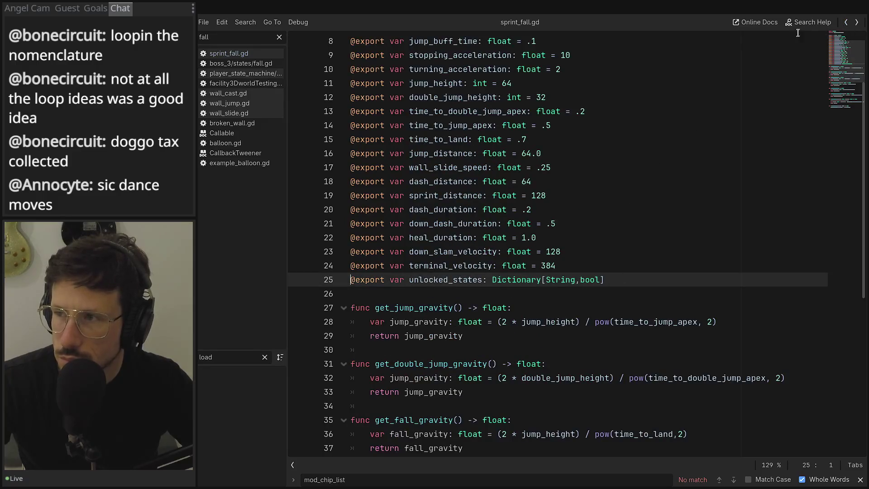
click(846, 23)
Move 'and DATA.unlocked_states["Dash"]' into the dash condition before its colon, then restore the full editor
click(428, 336)
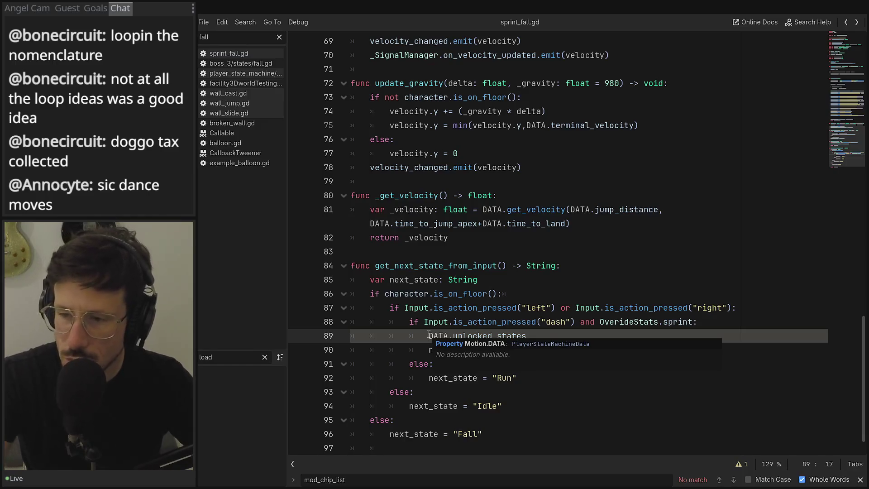
click(557, 331)
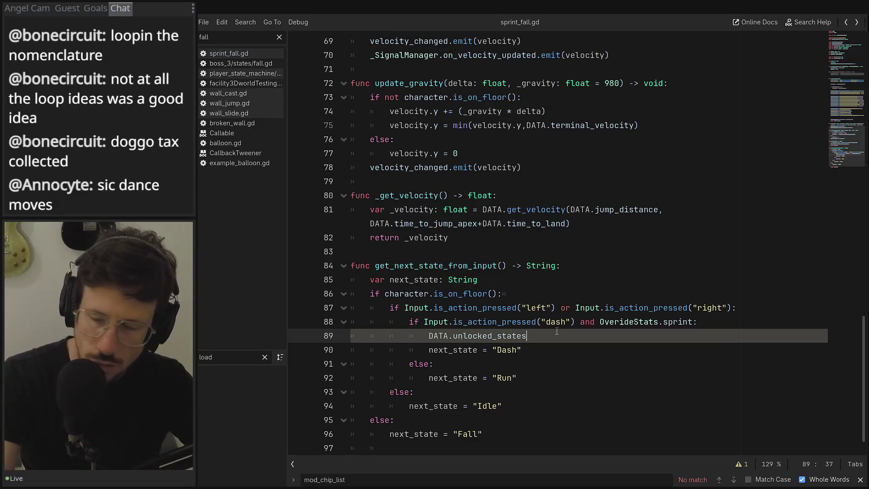
text(["Dash)
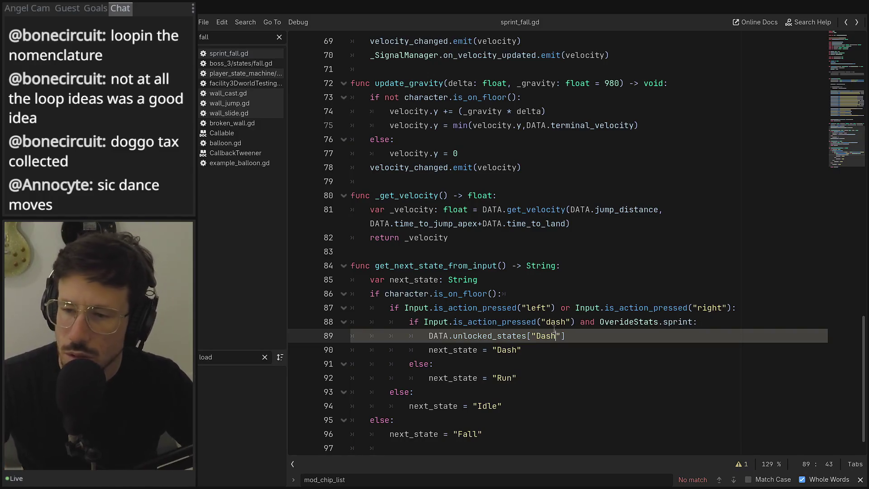
drag(583, 336, 429, 335)
key(BackSpace)
click(699, 322)
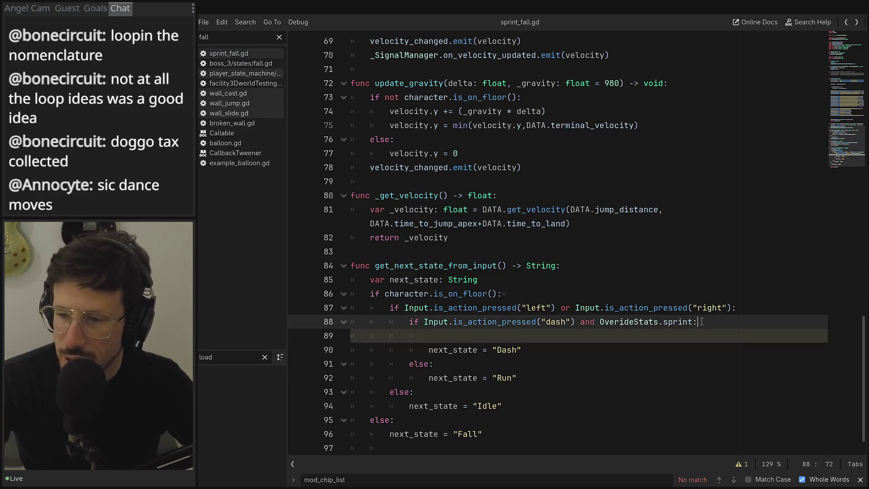
key(Left)
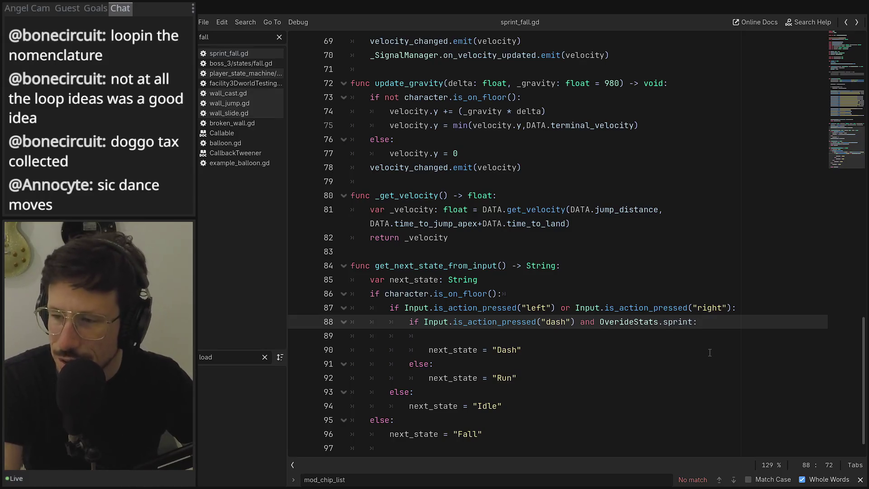
text(and DATA.unlocked_states["Dash)
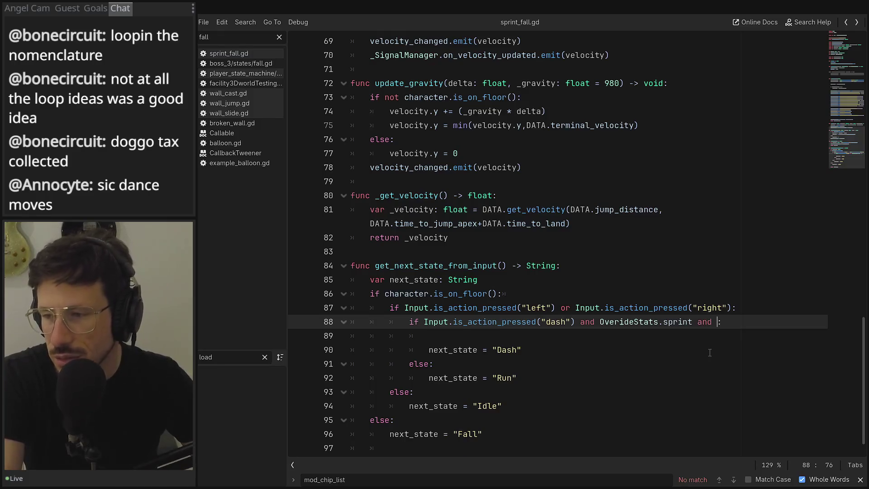
text(DATA.unlocked_states["Dash"])
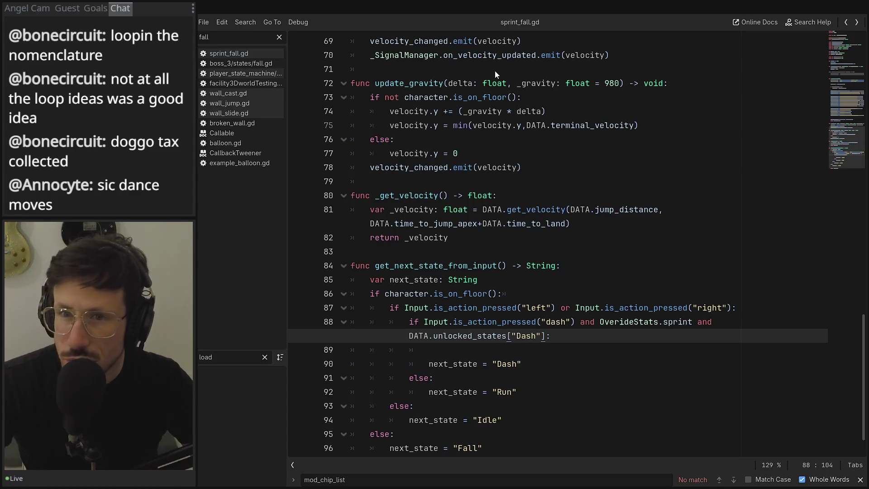
key(ctrl+F1)
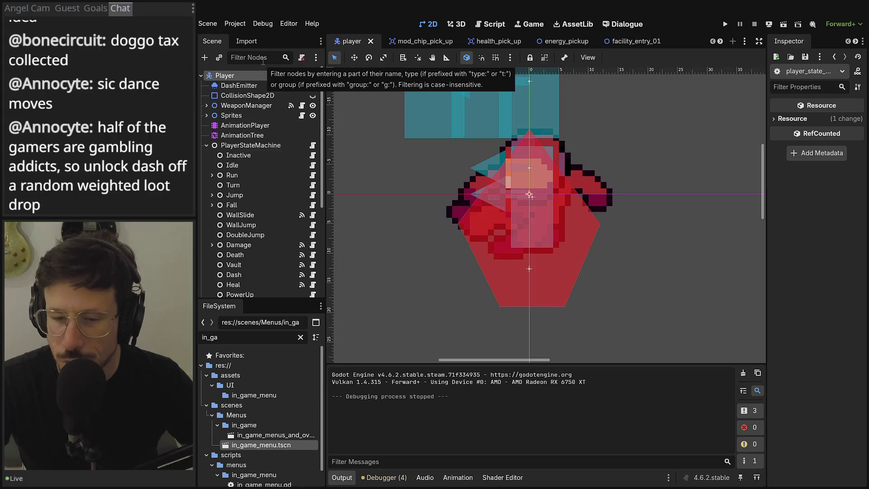
Open the project's user data folder, then run the project to its TEST PROJECT title screen
click(235, 24)
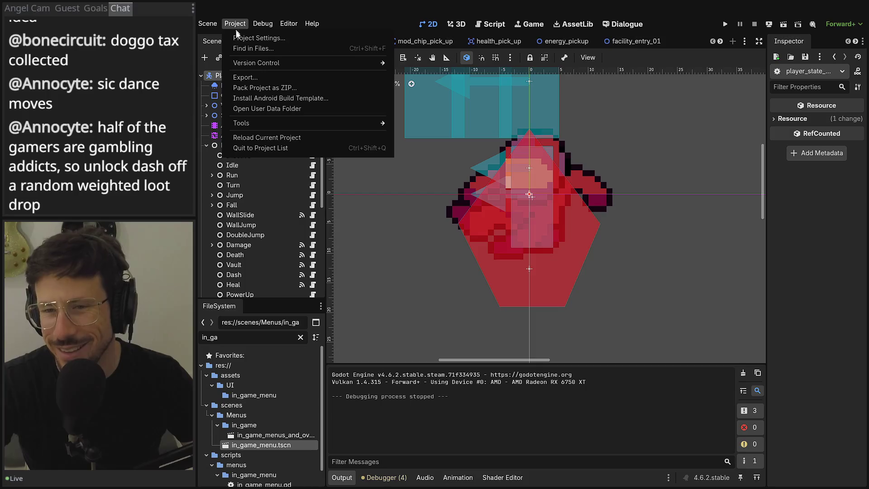
click(268, 110)
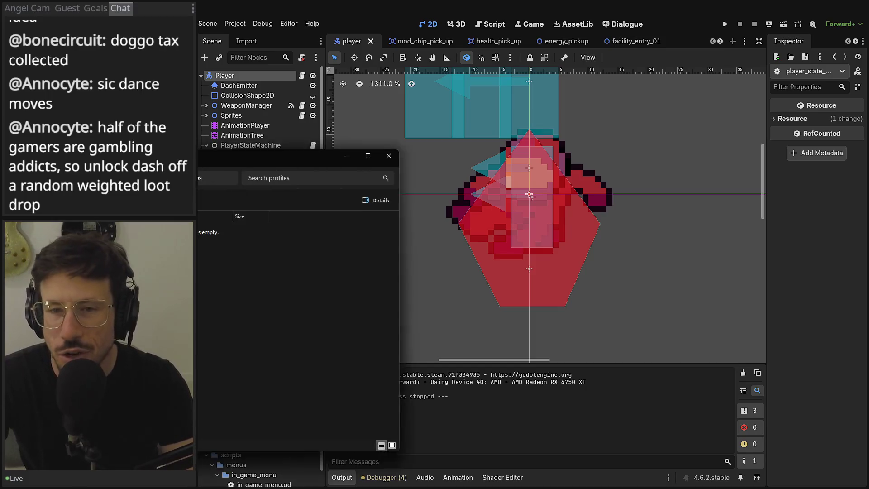
click(608, 161)
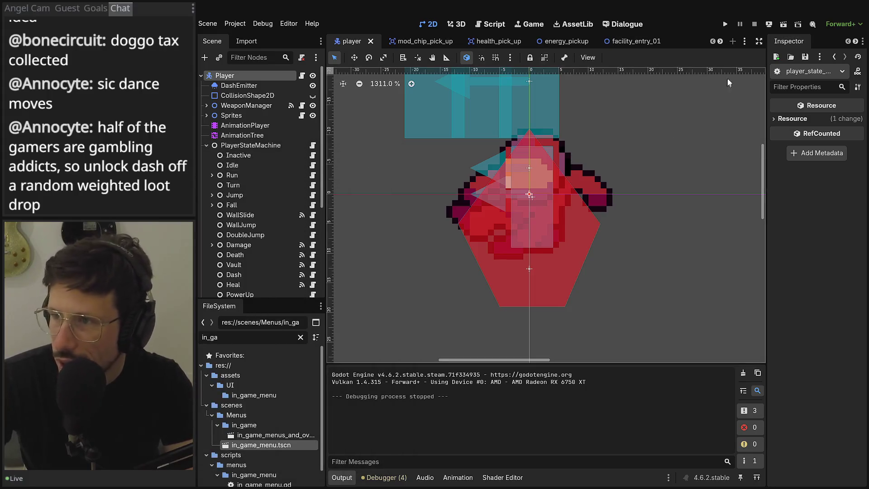
click(725, 24)
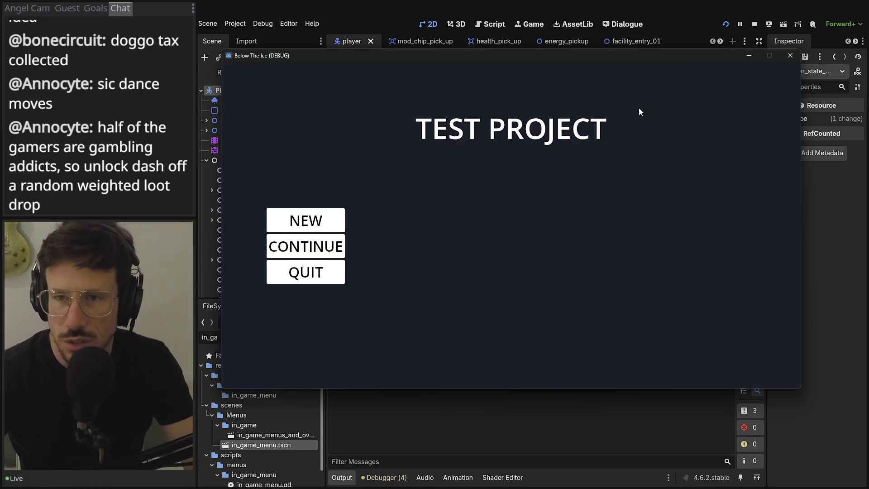
Move the game window aside, start a new game and equip the dash mod chip
drag(641, 53, 651, 36)
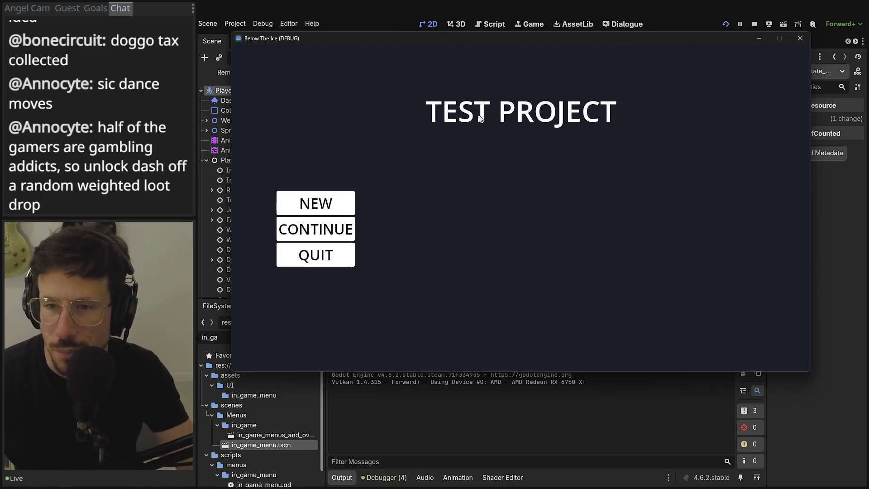
click(349, 204)
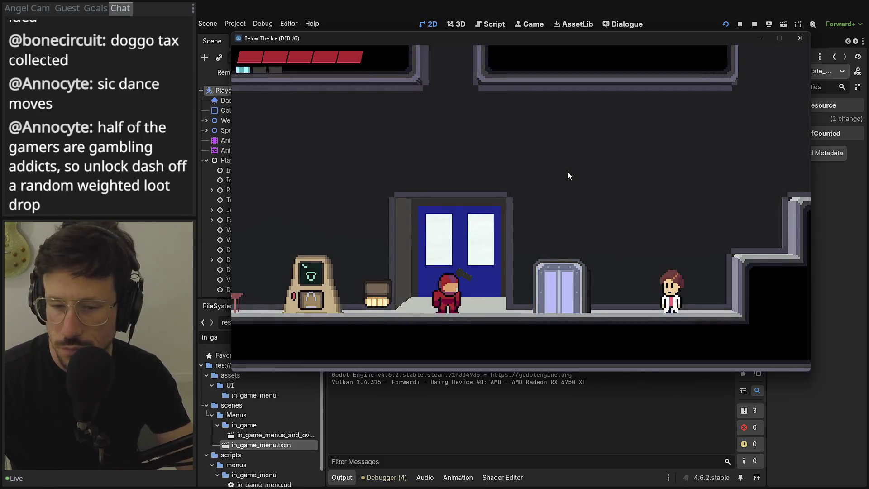
key(Escape)
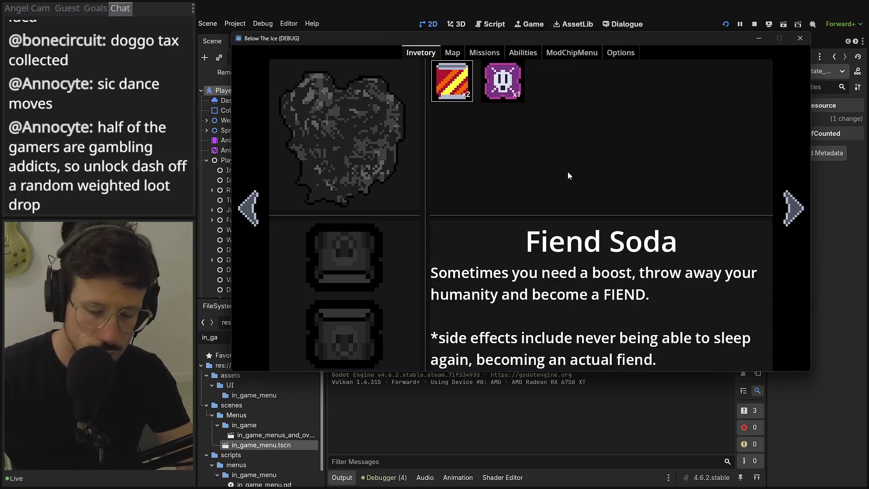
key(Right)
key(Right)
key(Right)
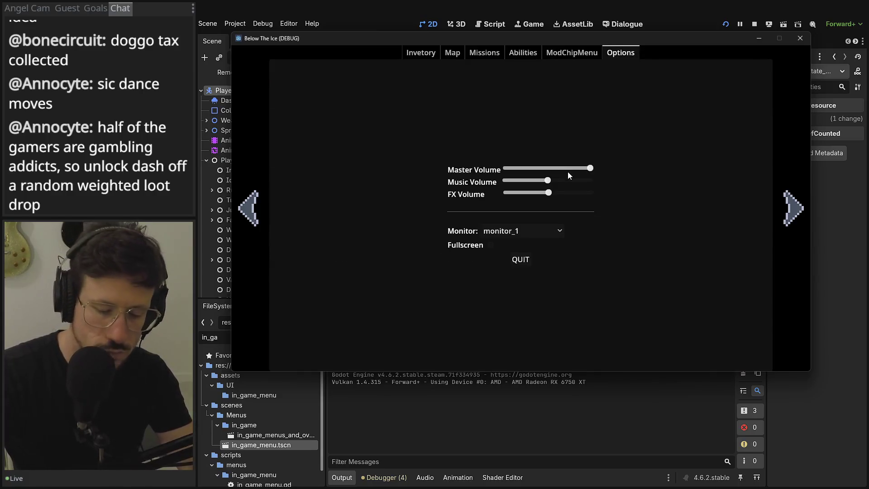
key(Left)
key(Right)
key(Right)
key(Right)
key(Return)
key(Escape)
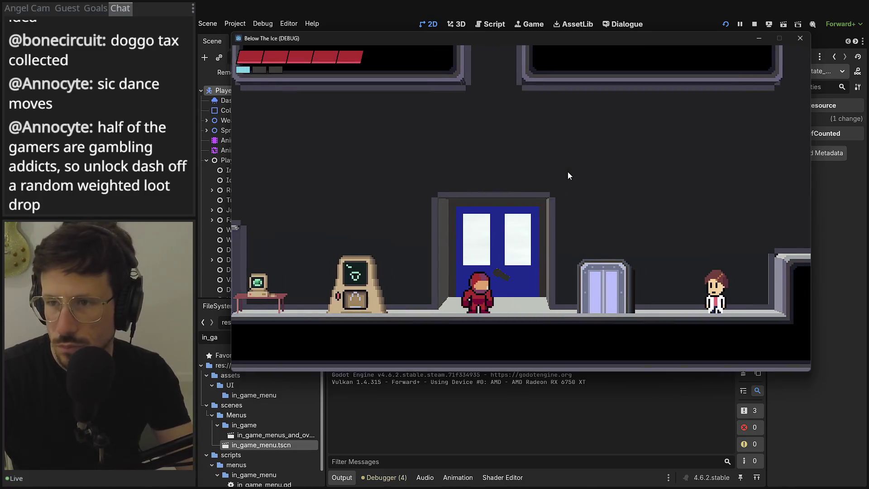
Try jumping and dashing left, run right, then open the debug menu
key(Left)
key(space)
key(space)
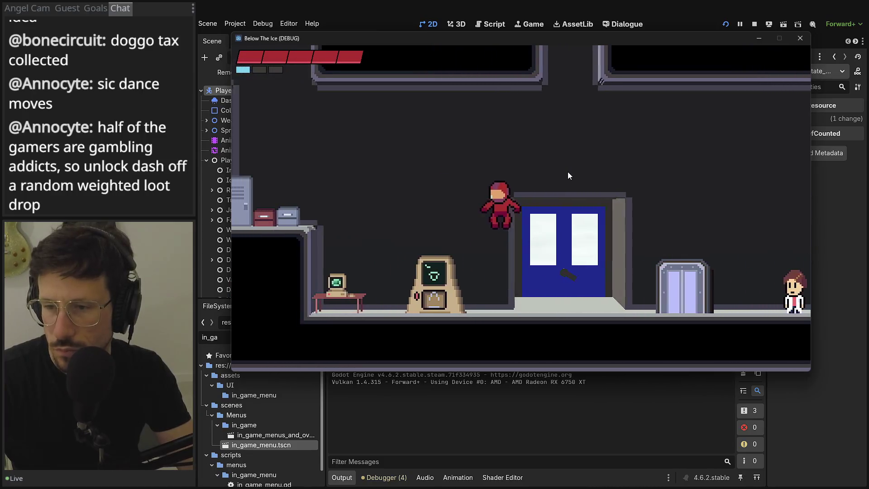
key(shift)
key(Right)
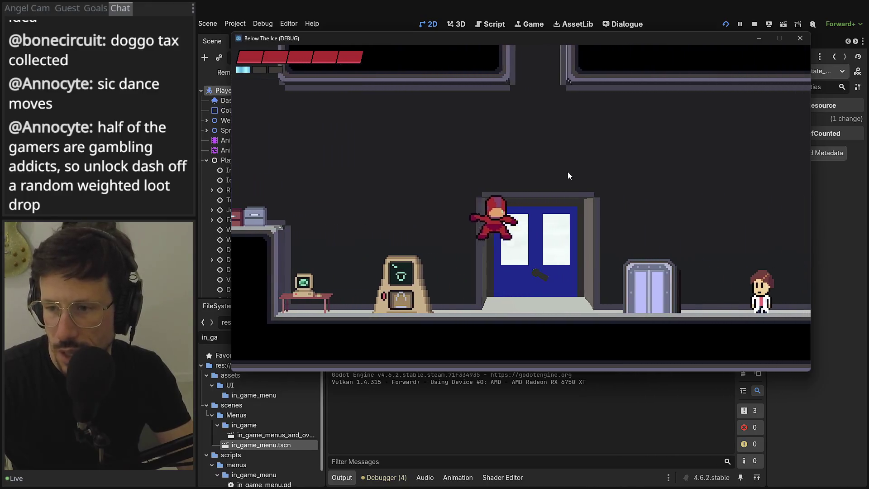
key(Escape)
key(Escape)
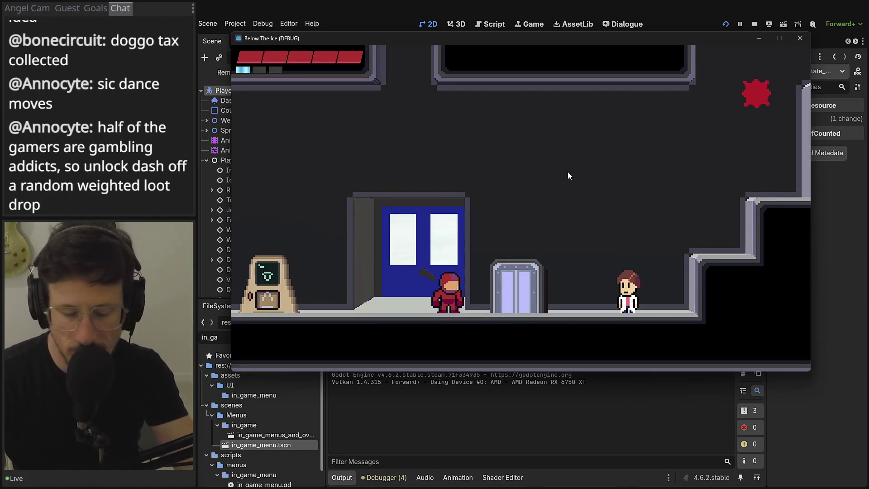
key(grave)
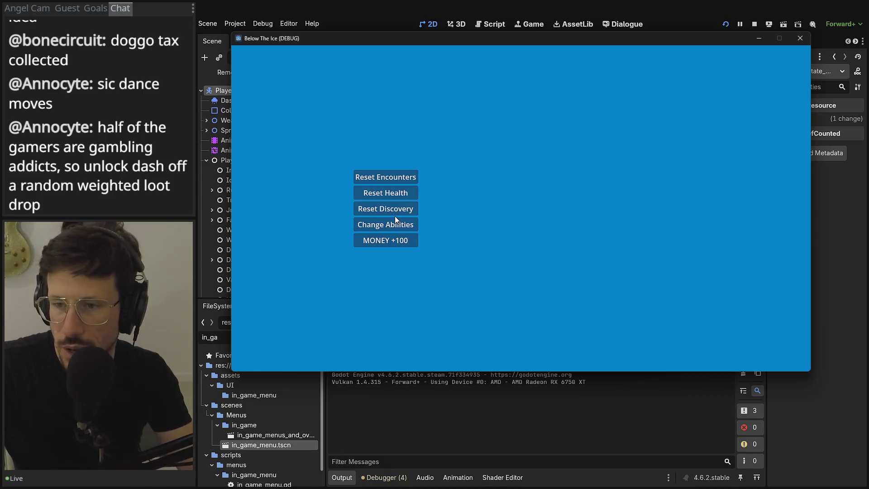
Enable Dash under Change Abilities, then run, jump and dash to test it
click(388, 224)
click(426, 74)
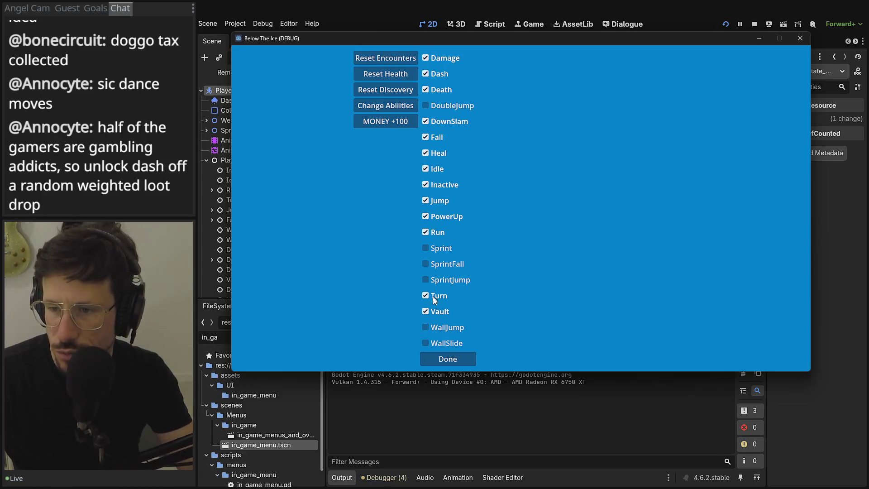
click(454, 362)
key(Right)
key(space)
key(shift)
key(Left)
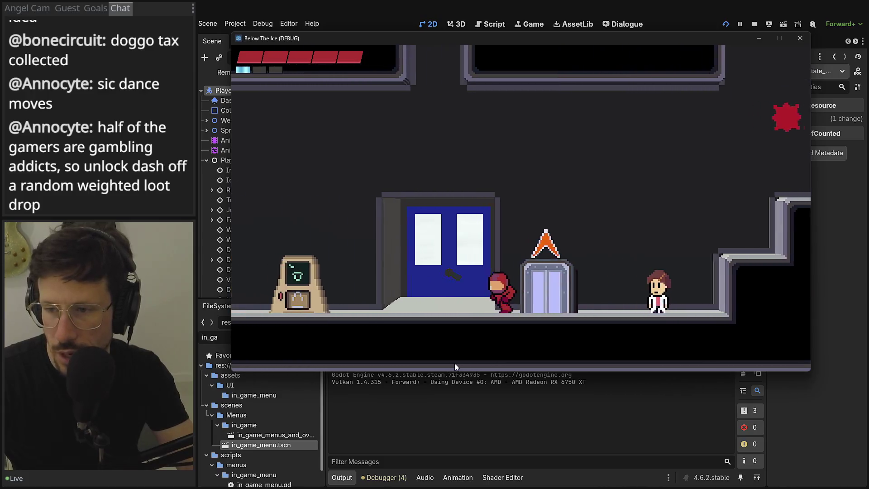
Run the character back and forth past the door, jumping between the NPC and terminals
key(Right)
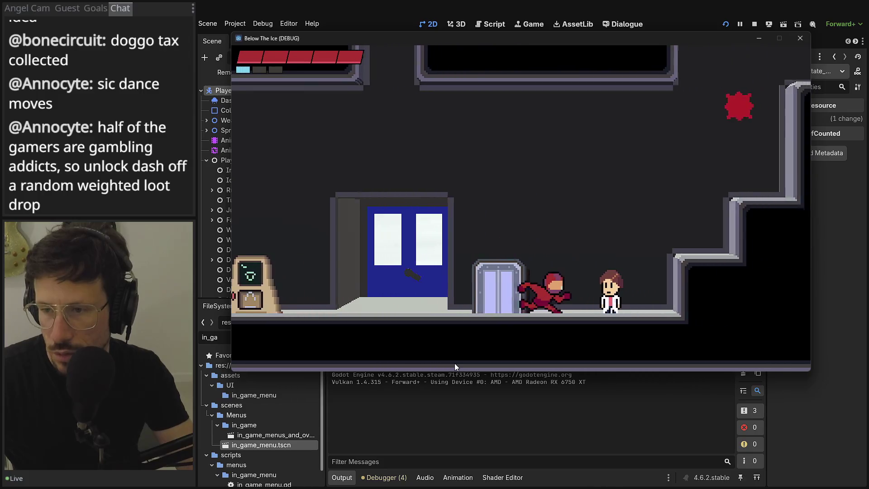
key(Left)
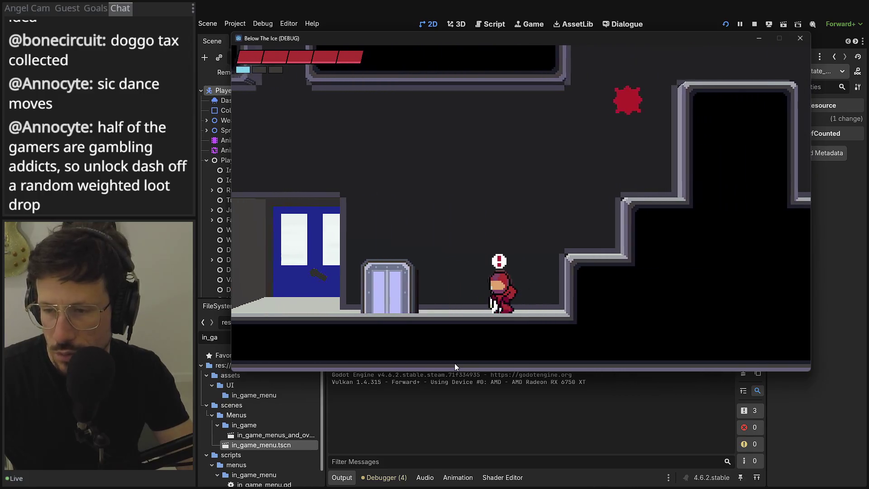
key(space)
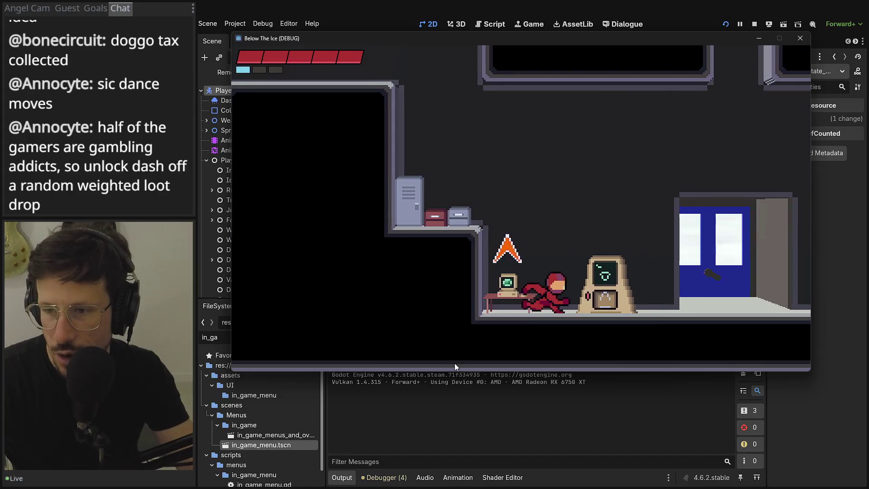
key(Right)
key(space)
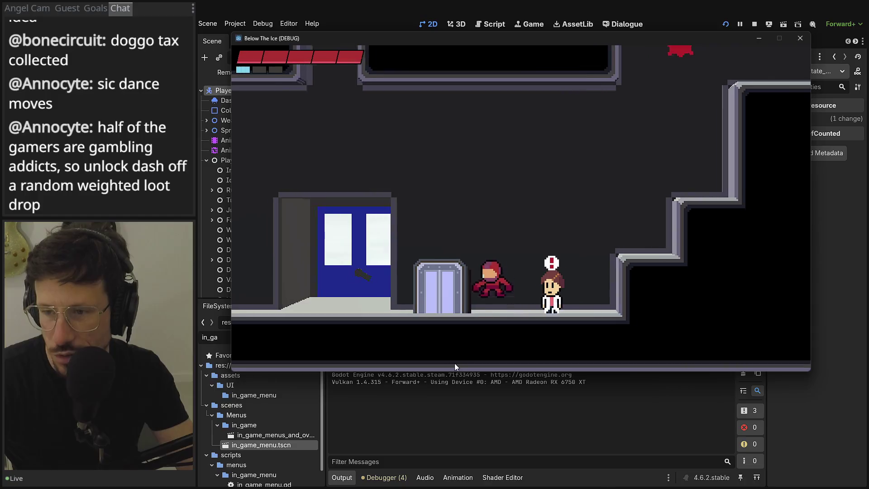
key(Left)
key(space)
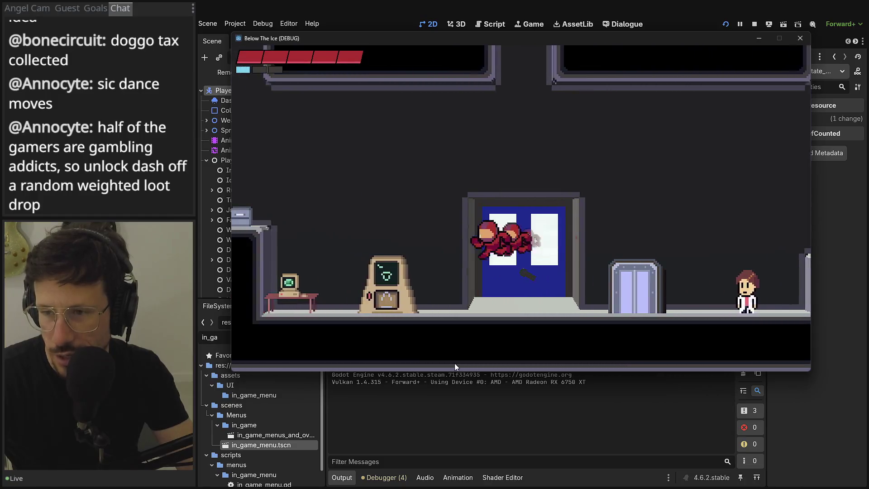
Dash right onto the top of the door, then run between the elevator, terminal and NPC
key(Right)
key(space)
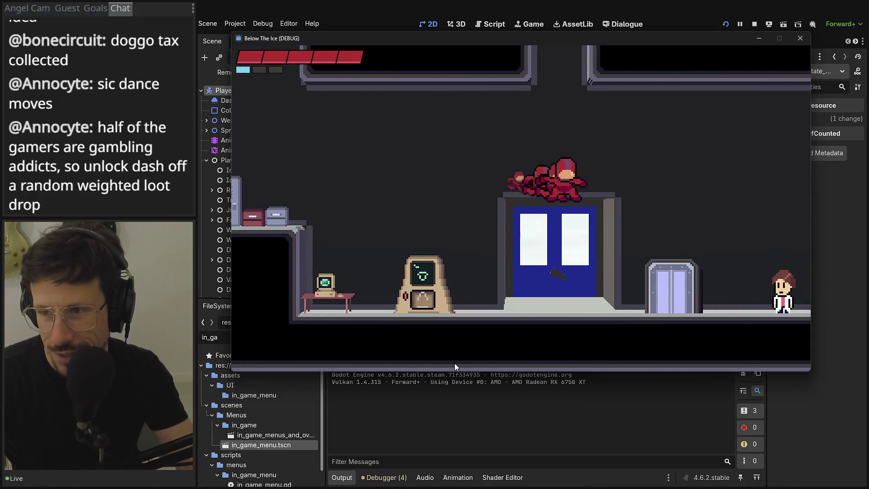
key(Right)
key(space)
key(Left)
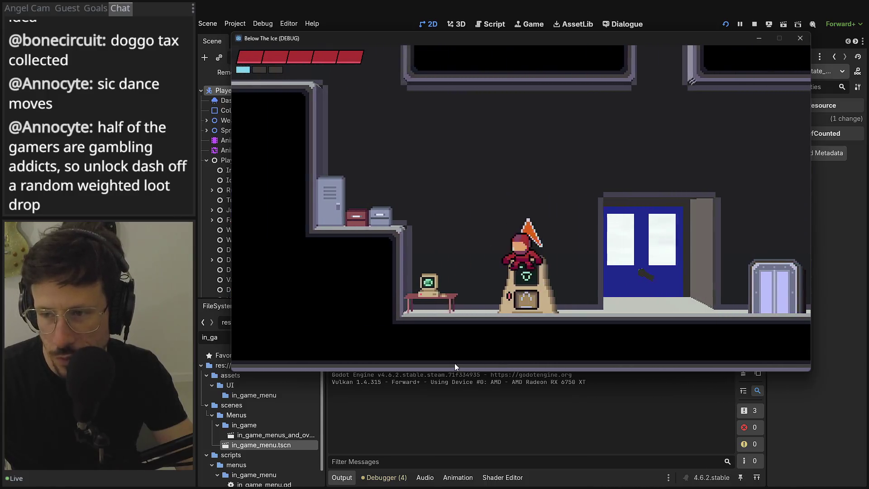
key(Right)
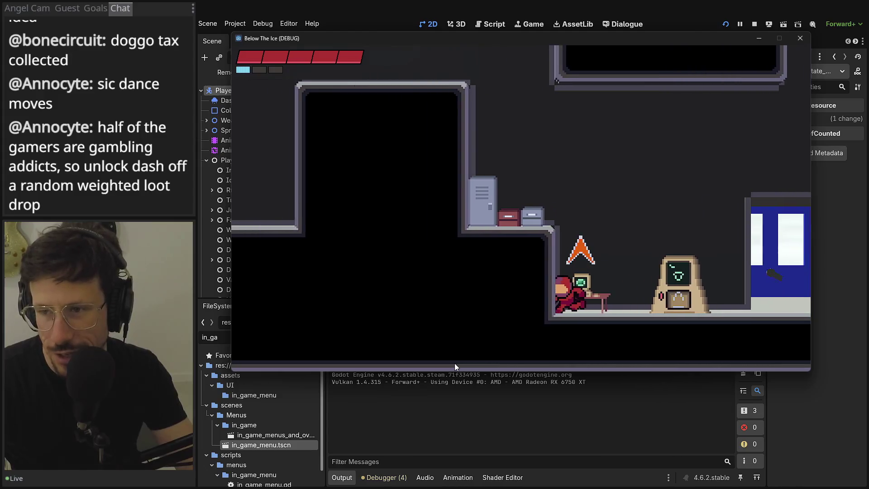
key(space)
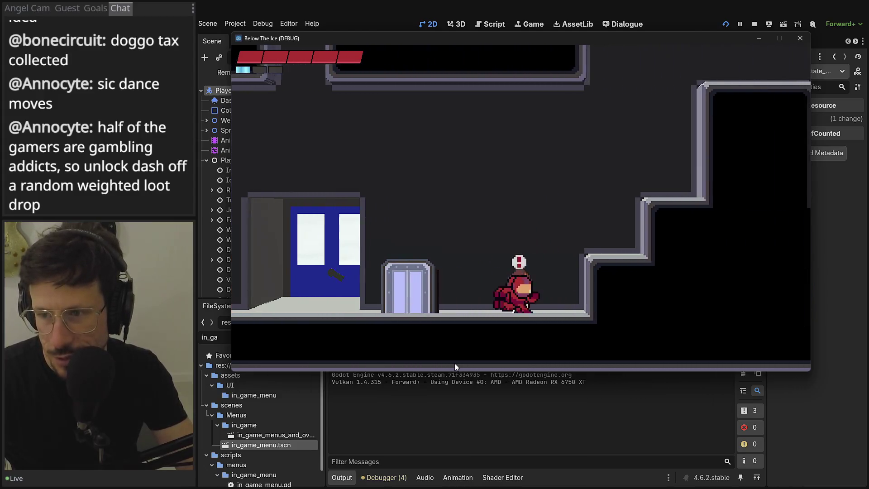
Dash back left to land on the terminal, then climb the step and run to the NPC
key(Right)
key(space)
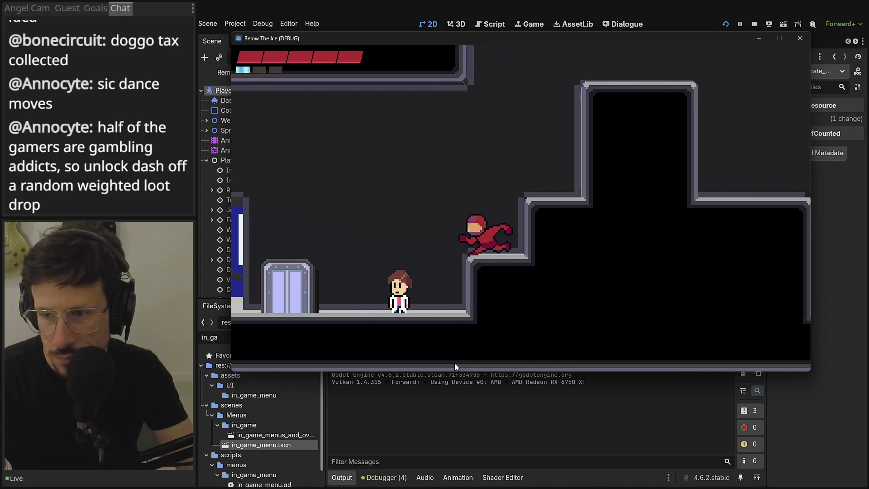
key(Left)
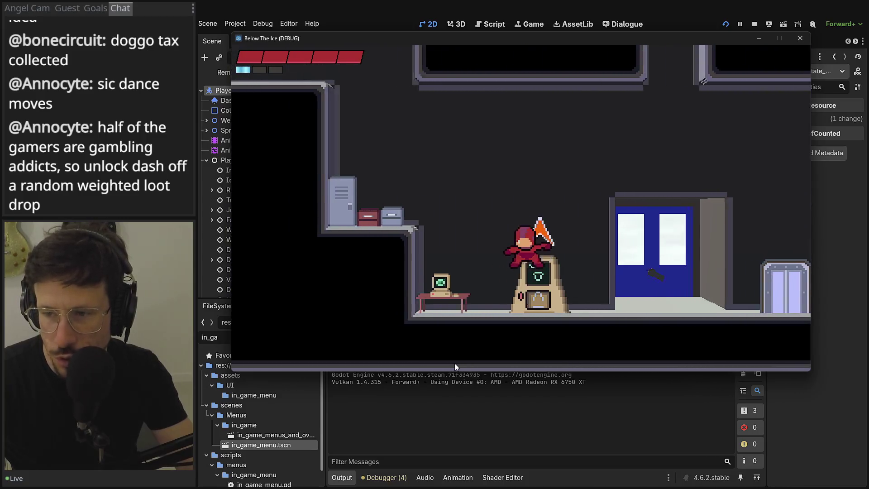
key(Left)
key(space)
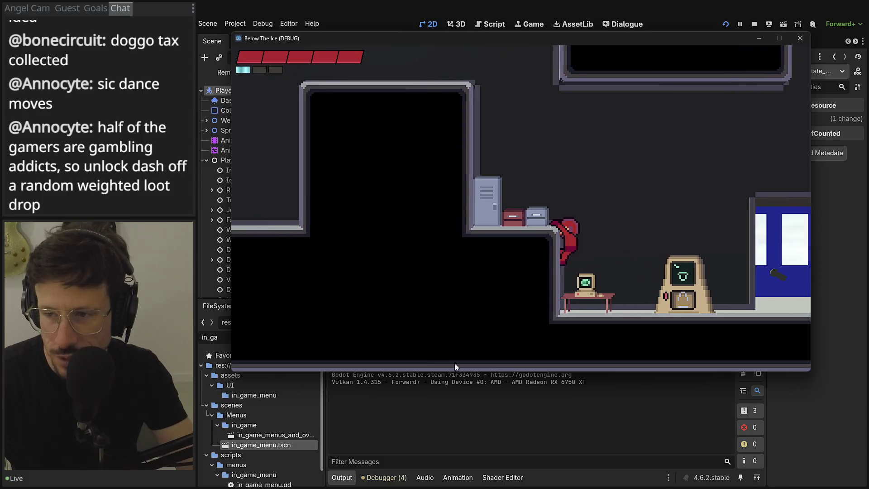
key(Right)
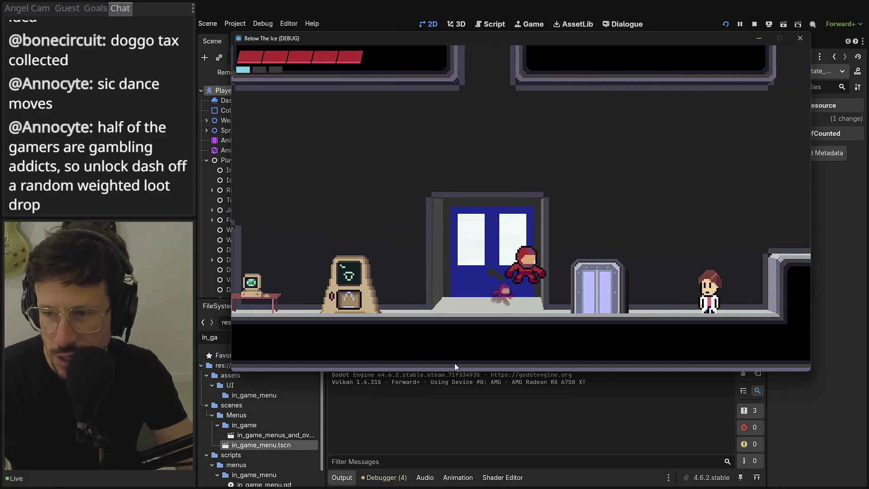
key(Right)
key(Left)
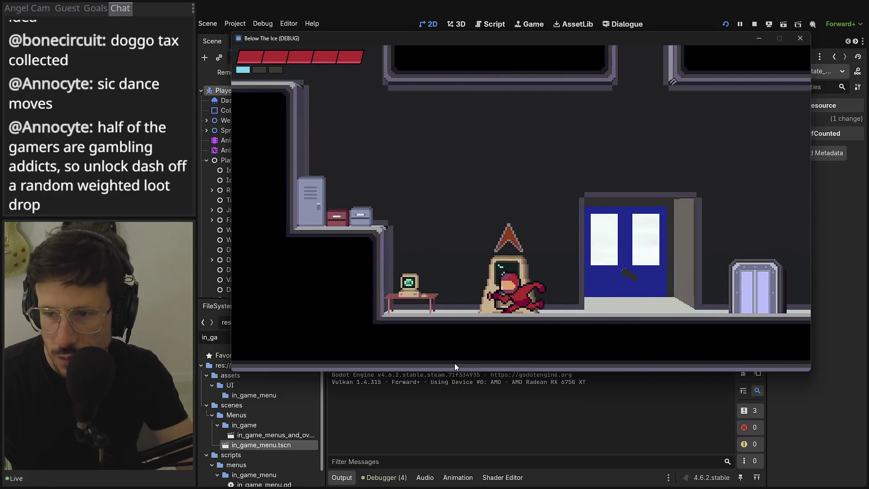
key(Right)
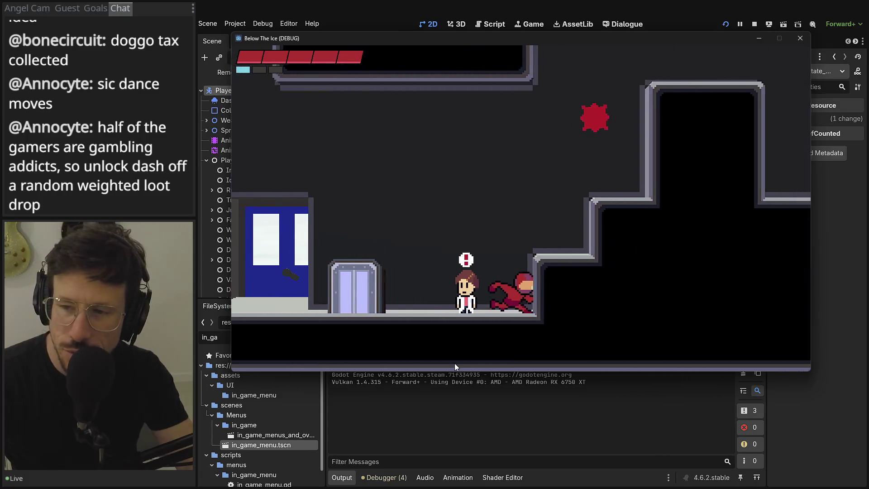
Run left past the elevator and door, jumping past the terminal, then return to the NPC
key(Left)
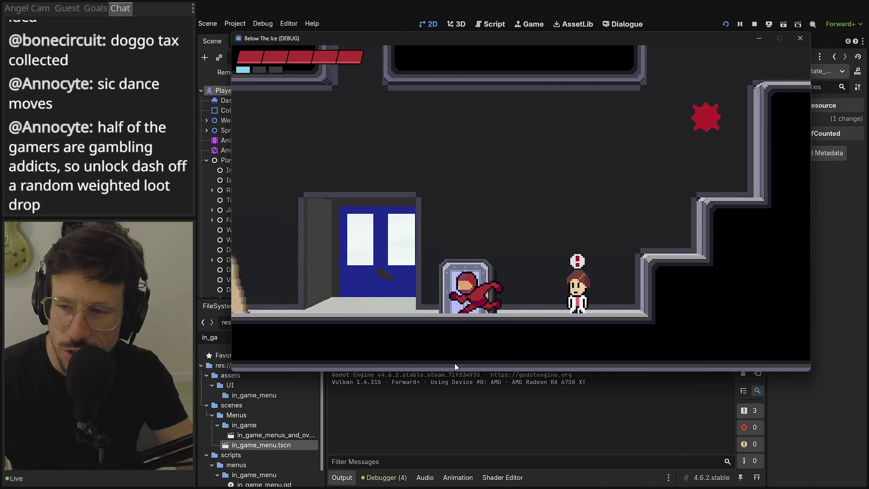
key(space)
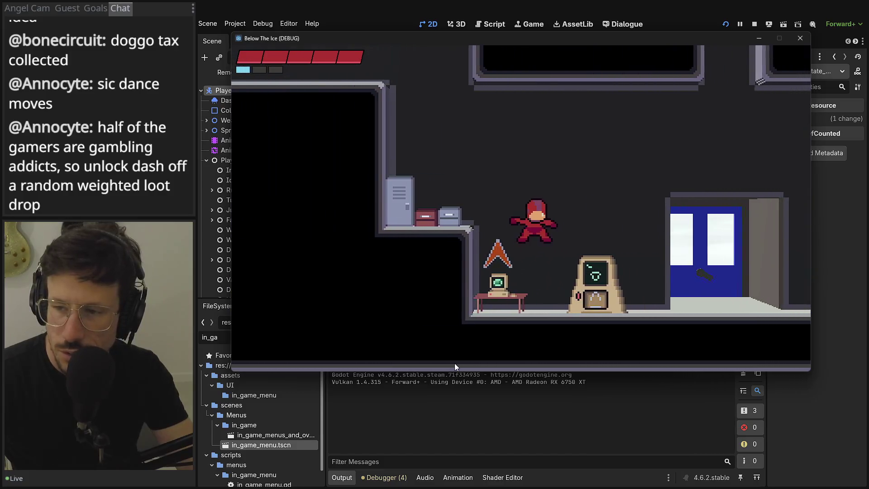
key(Right)
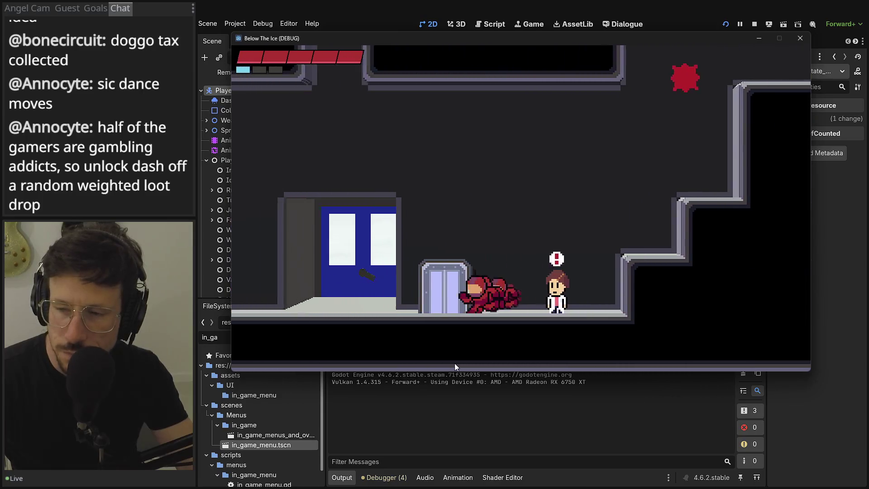
key(Left)
key(space)
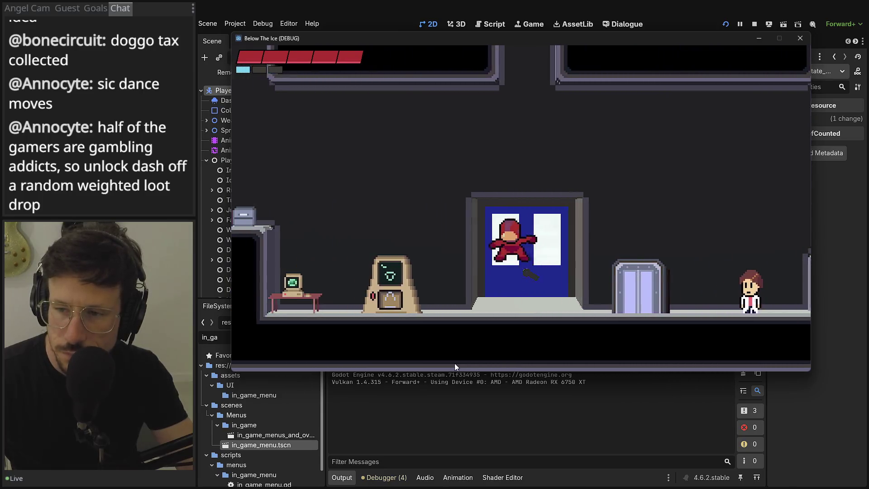
Jump past the elevator, reach the ledge by the locker, then drop down to the NPC
key(Right)
key(space)
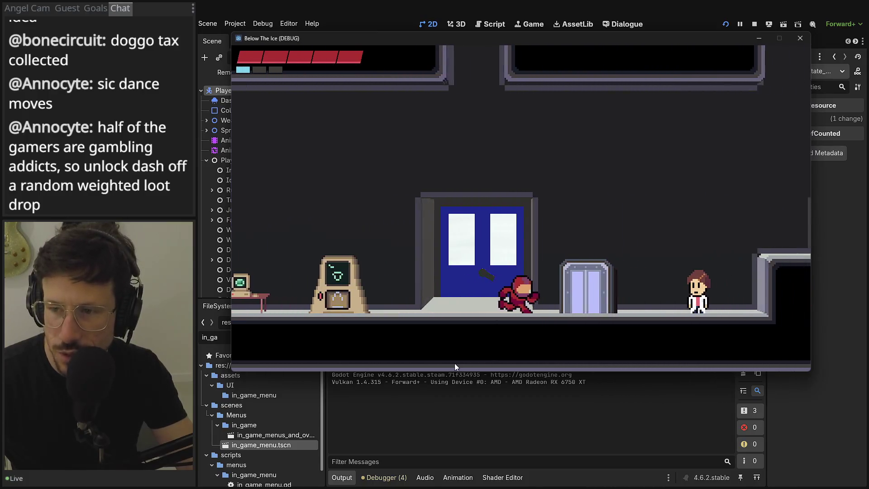
key(space)
key(Left)
key(Left)
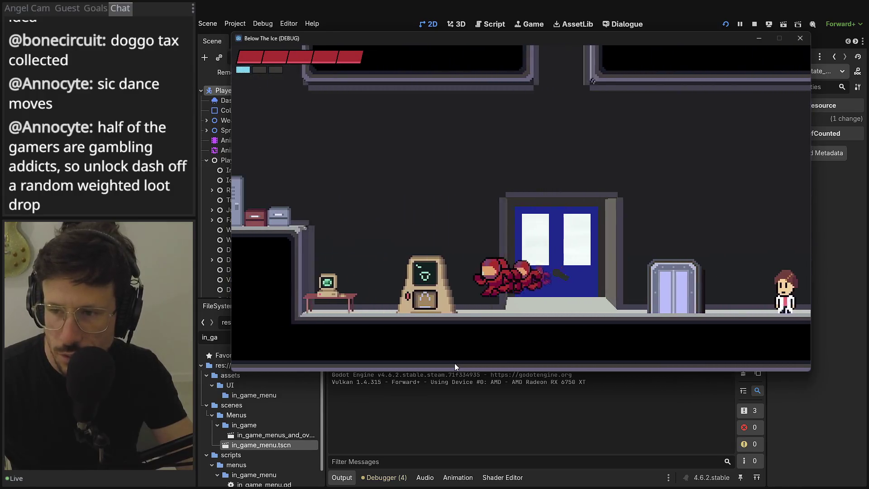
key(space)
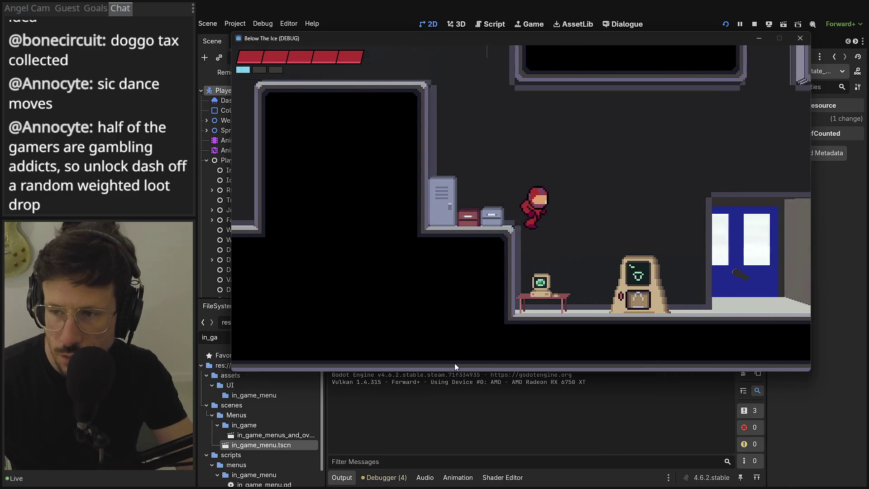
key(Right)
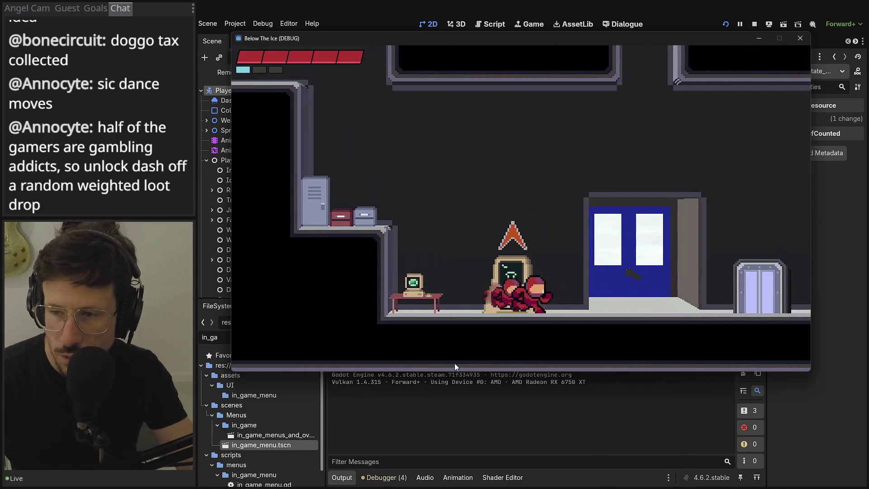